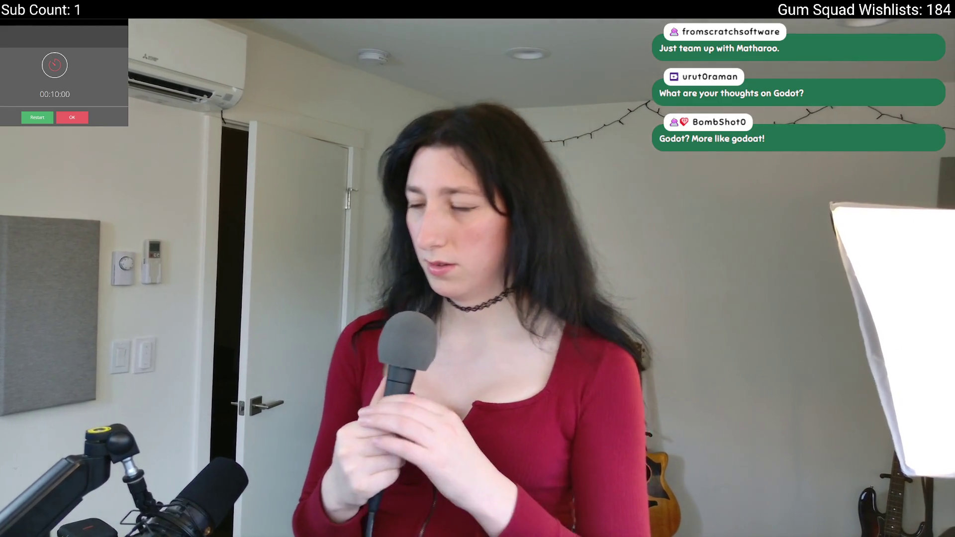
Dismiss the finished ten-minute timer in the stream view
click(64, 120)
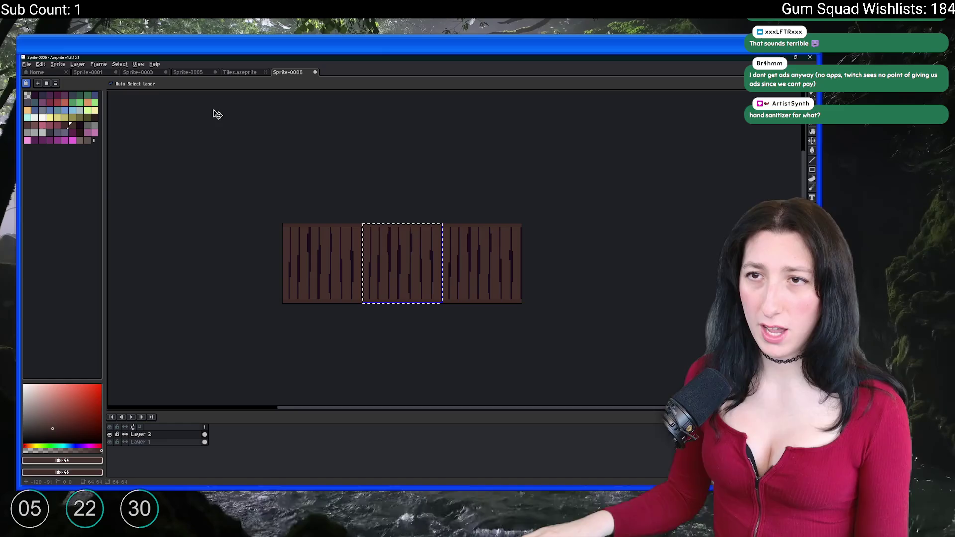
Try pasting the plank image into the Tiles sheet, then cancel the paste
click(242, 72)
scroll(409, 277, down, 1)
scroll(409, 277, up, 3)
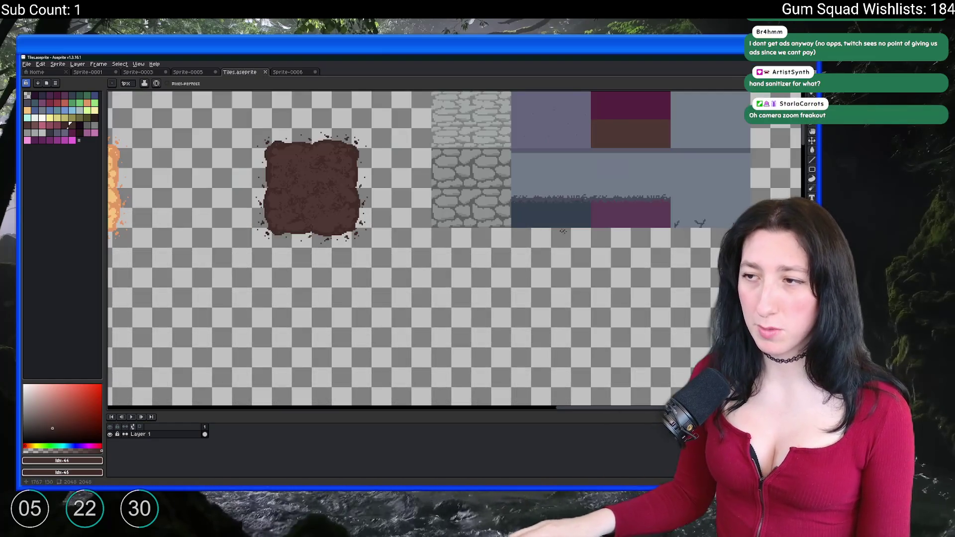
scroll(409, 277, down, 3)
scroll(409, 277, up, 2)
scroll(409, 277, right, 3)
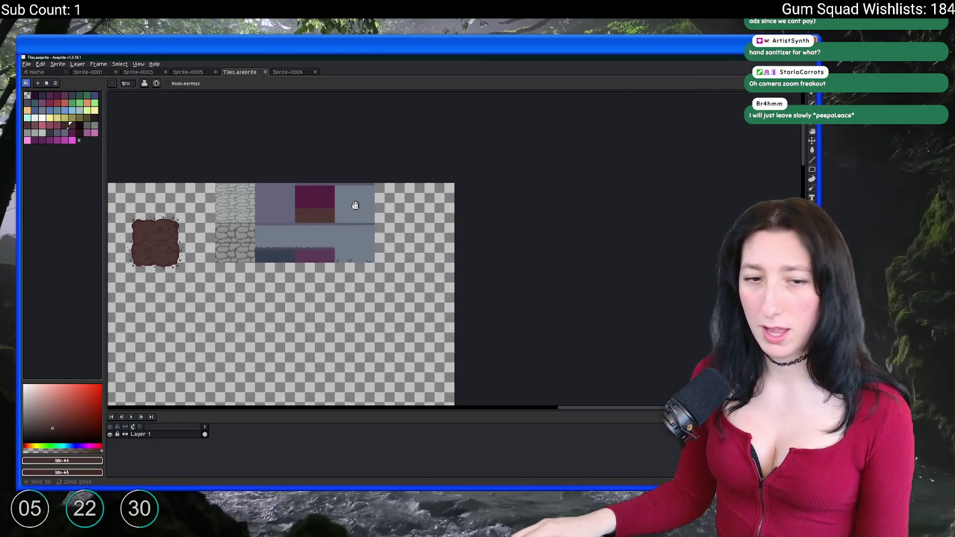
scroll(343, 232, up, 1)
scroll(343, 232, up, 1)
scroll(343, 232, right, 4)
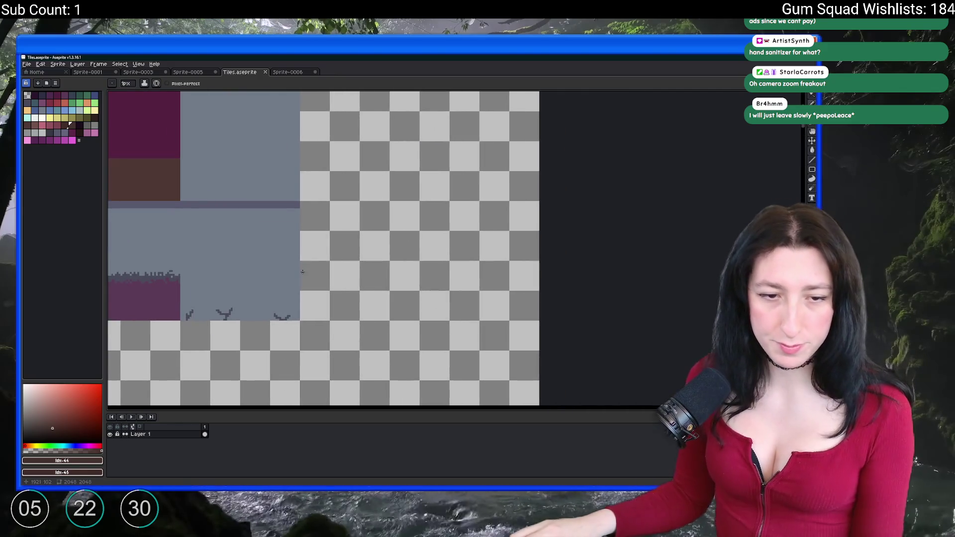
key(ctrl+v)
mouse_move(423, 150)
mouse_down()
mouse_move(352, 230)
mouse_move(338, 275)
mouse_up()
key(Escape)
In the plank sprite, sample the dark stripe colour and set a background colour swatch
click(291, 72)
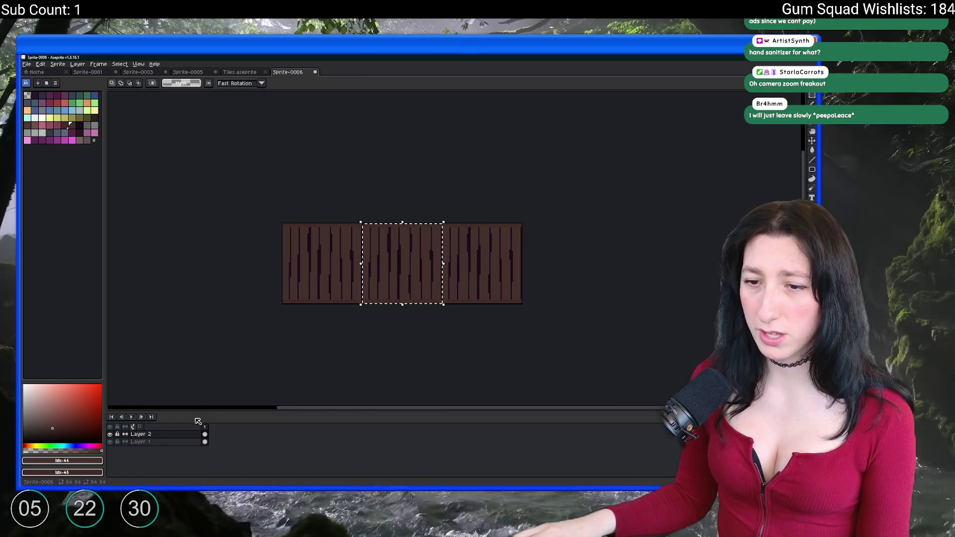
click(149, 441)
scroll(403, 238, up, 3)
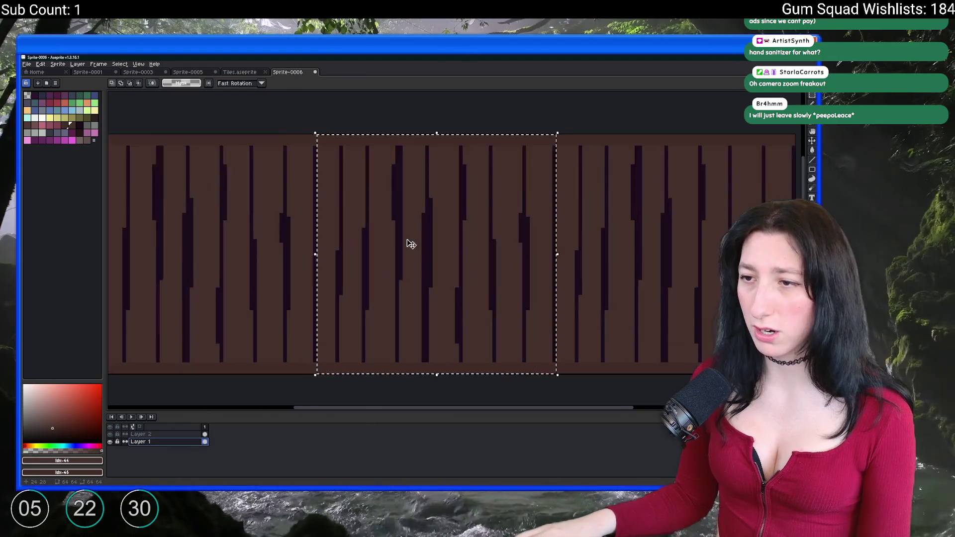
key(ctrl+d)
click(394, 234)
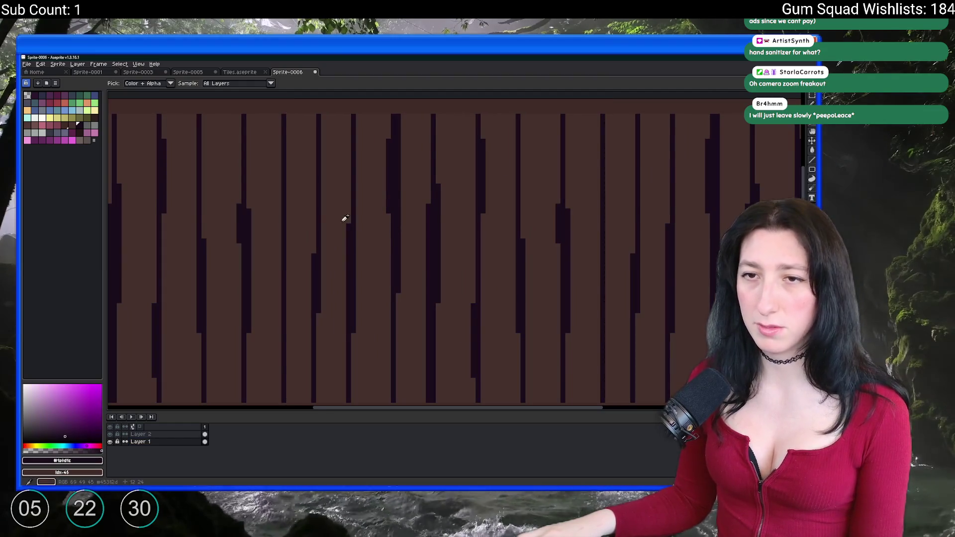
scroll(354, 220, down, 2)
scroll(300, 211, up, 1)
scroll(234, 187, down, 2)
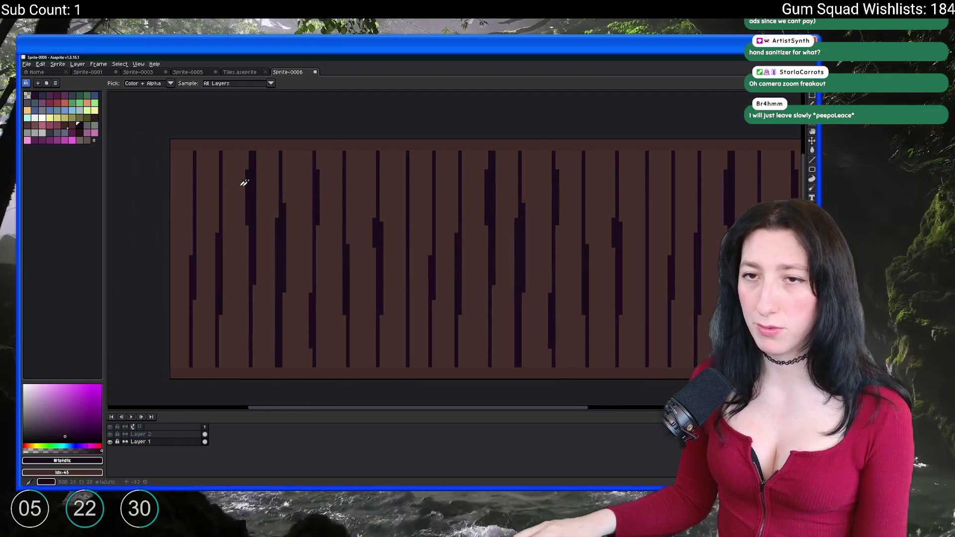
right_click(80, 134)
key(shift+r)
key(Return)
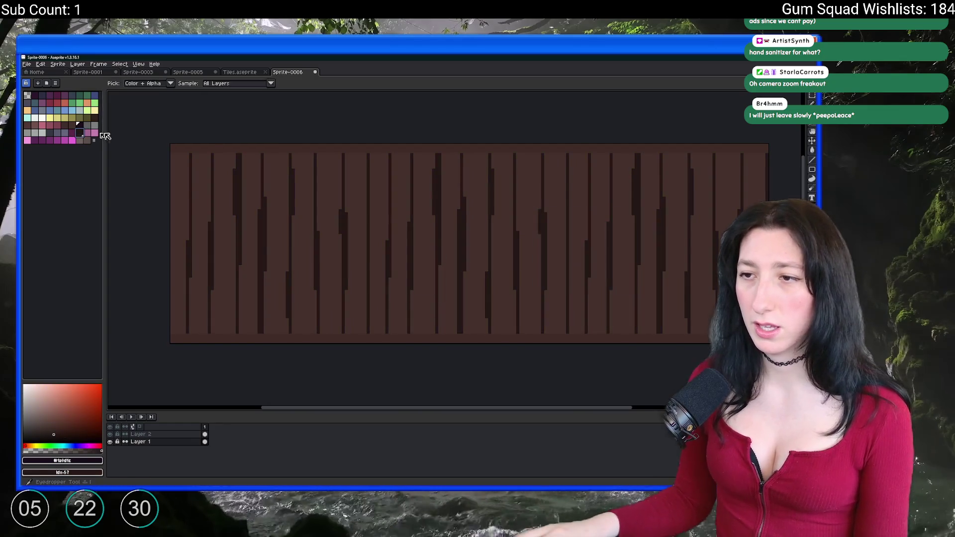
scroll(211, 154, down, 2)
Flatten the plank sprite's layers and copy its middle plank tile
right_click(154, 438)
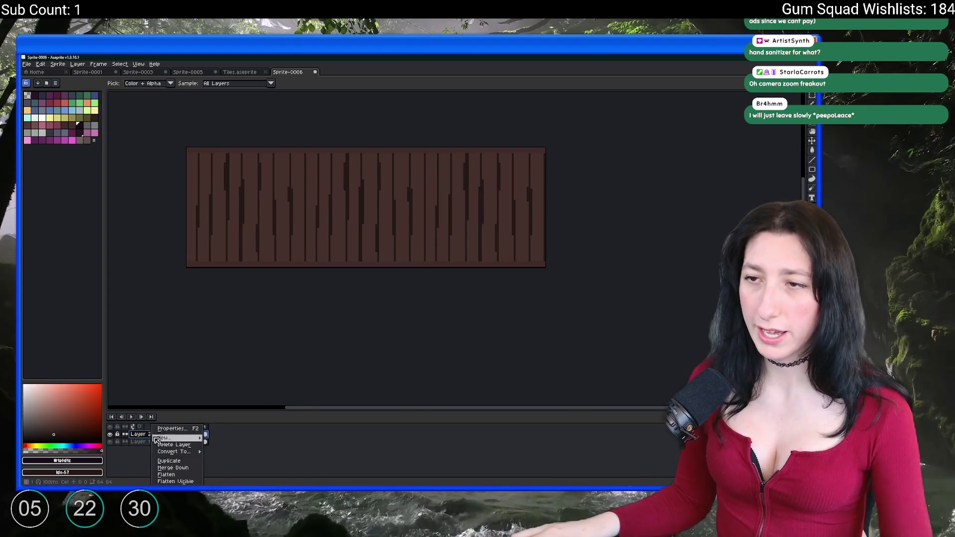
click(159, 475)
key(v)
key(ctrl+shift+d)
click(239, 72)
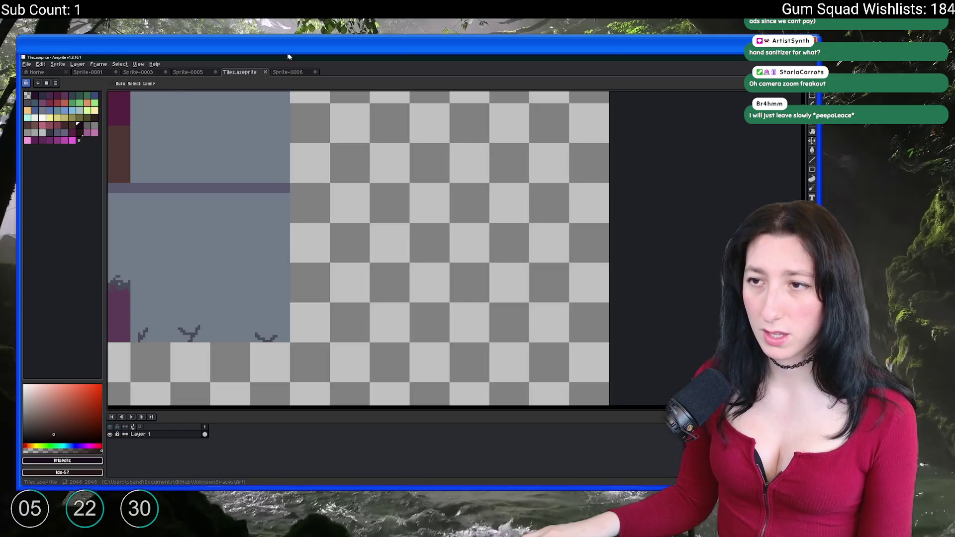
Paste the wood plank tile beside the blue tiles at 1920,64
key(ctrl+v)
mouse_move(412, 196)
mouse_down()
mouse_move(355, 297)
mouse_move(341, 287)
mouse_up()
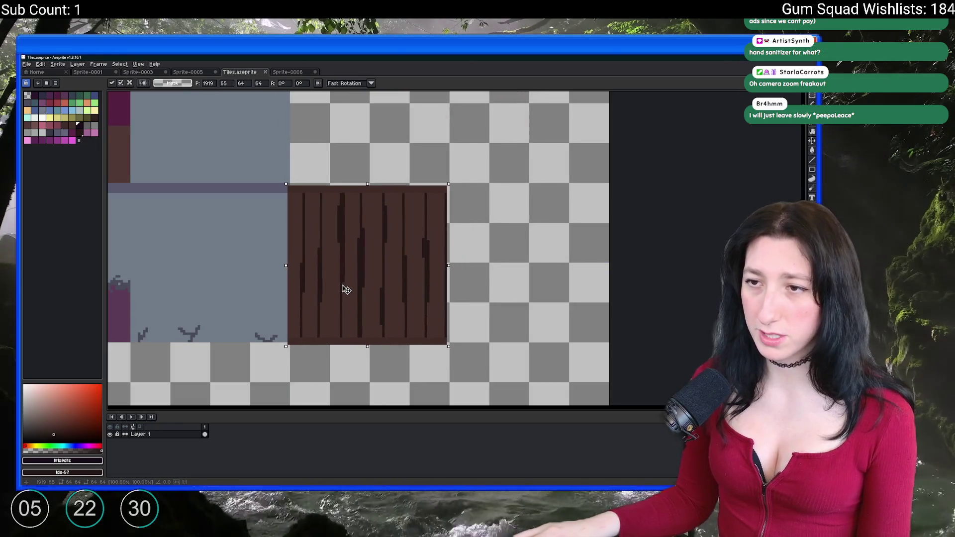
scroll(345, 283, down, 3)
scroll(450, 236, up, 3)
scroll(450, 235, down, 1)
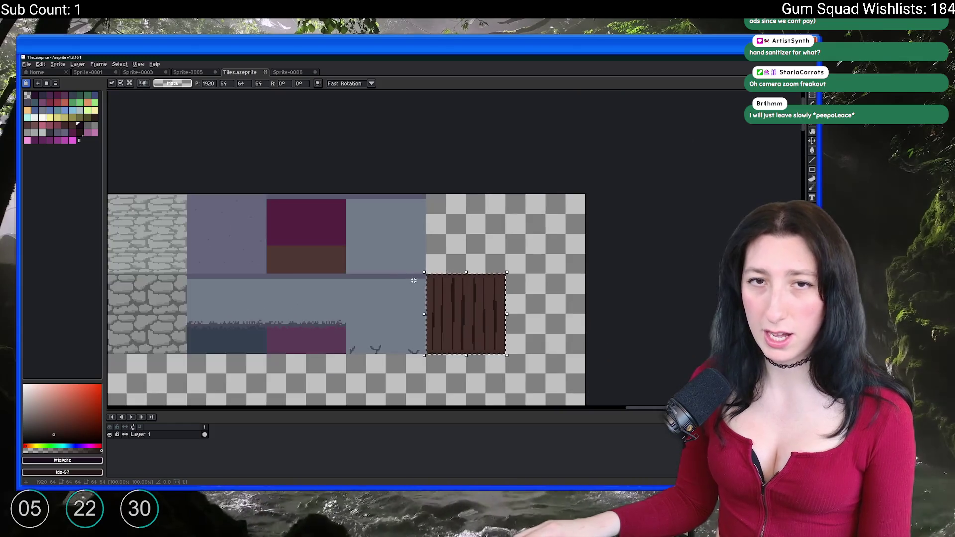
scroll(416, 277, up, 2)
scroll(406, 279, down, 2)
scroll(281, 262, up, 3)
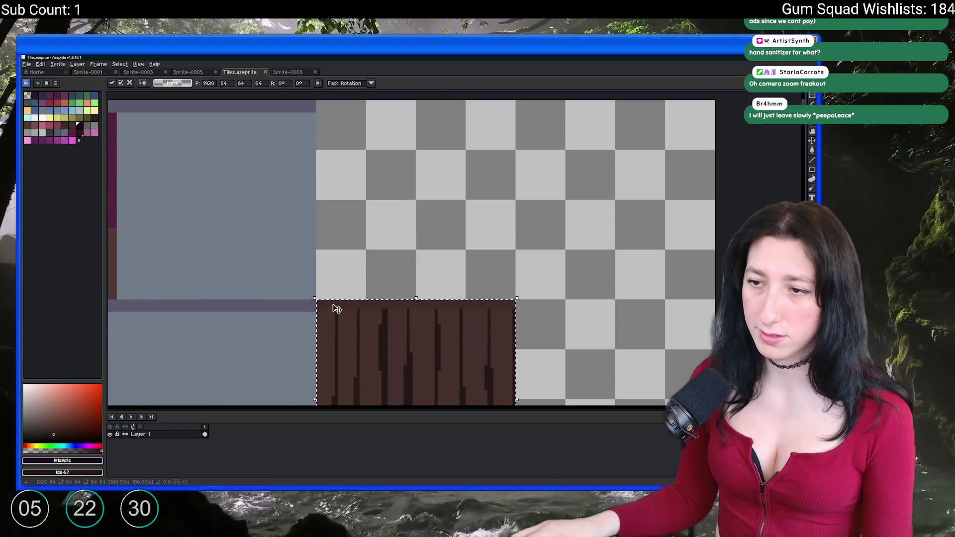
Select the empty tile above the planks and fill it with the plank brown
alt+click(363, 278)
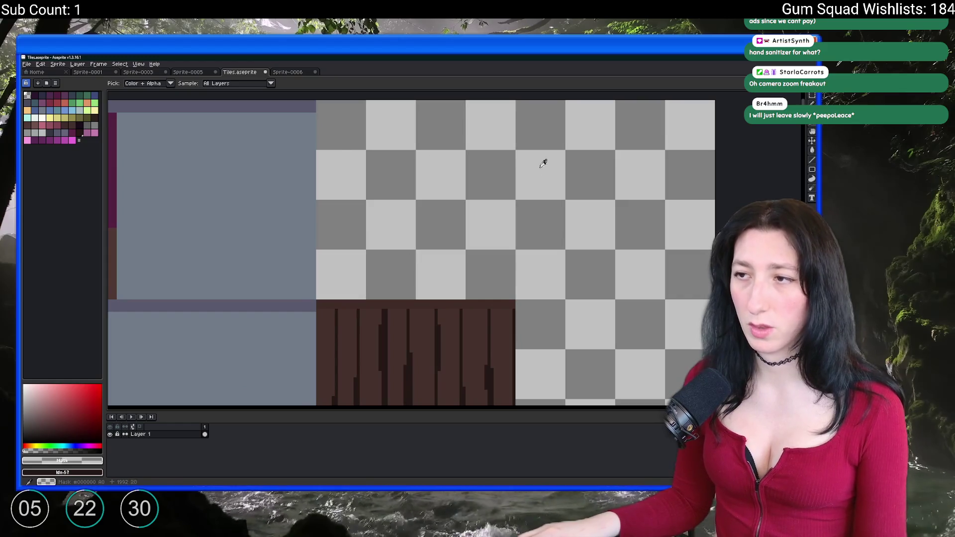
mouse_move(514, 298)
mouse_down()
mouse_move(367, 114)
mouse_move(317, 100)
mouse_up()
key(g)
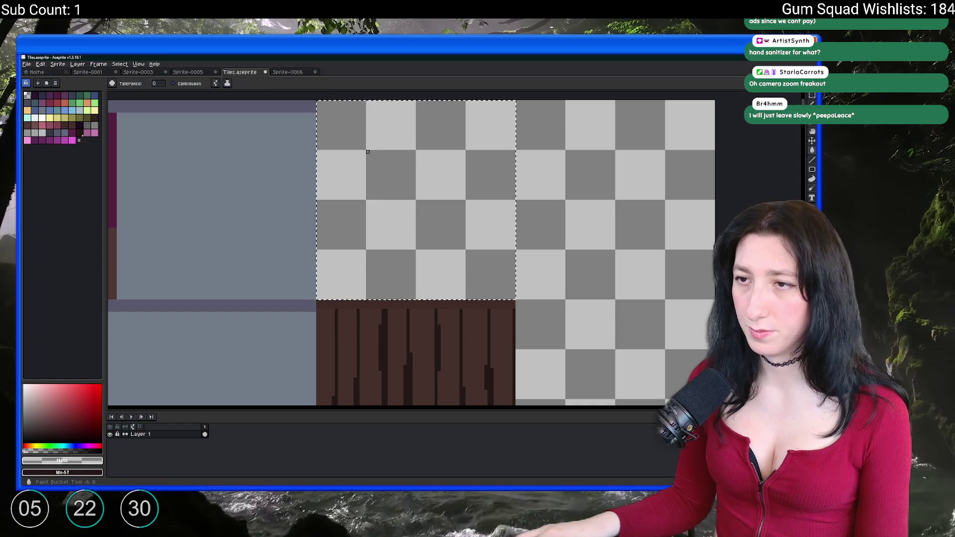
key(i)
scroll(387, 294, up, 1)
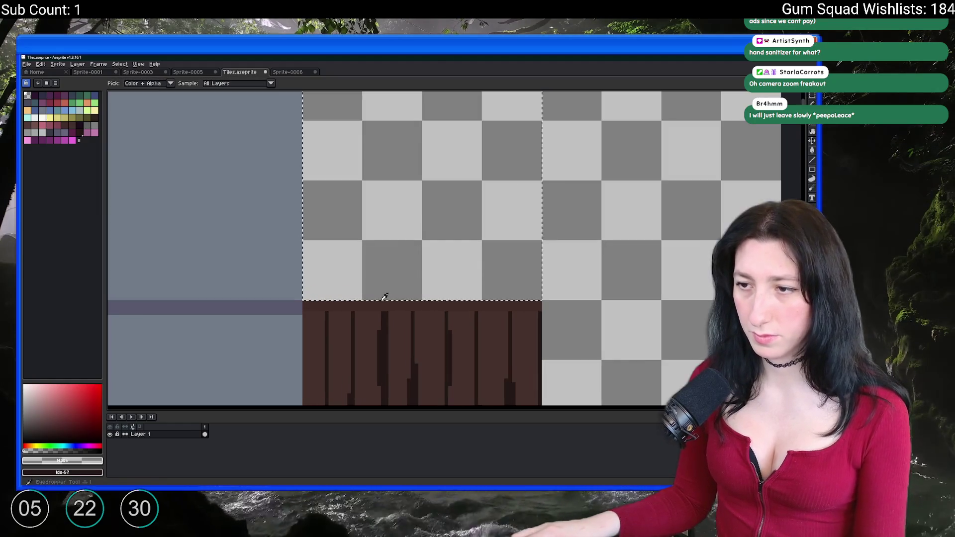
click(386, 318)
key(f)
scroll(395, 281, up, 1)
click(397, 286)
key(g)
click(396, 252)
scroll(401, 240, down, 5)
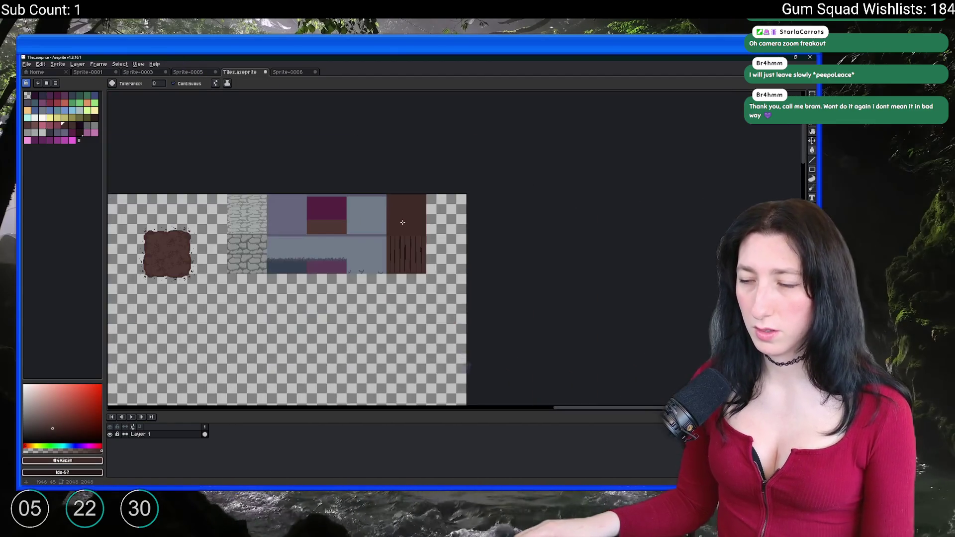
scroll(388, 208, up, 3)
drag(389, 207, 251, 217)
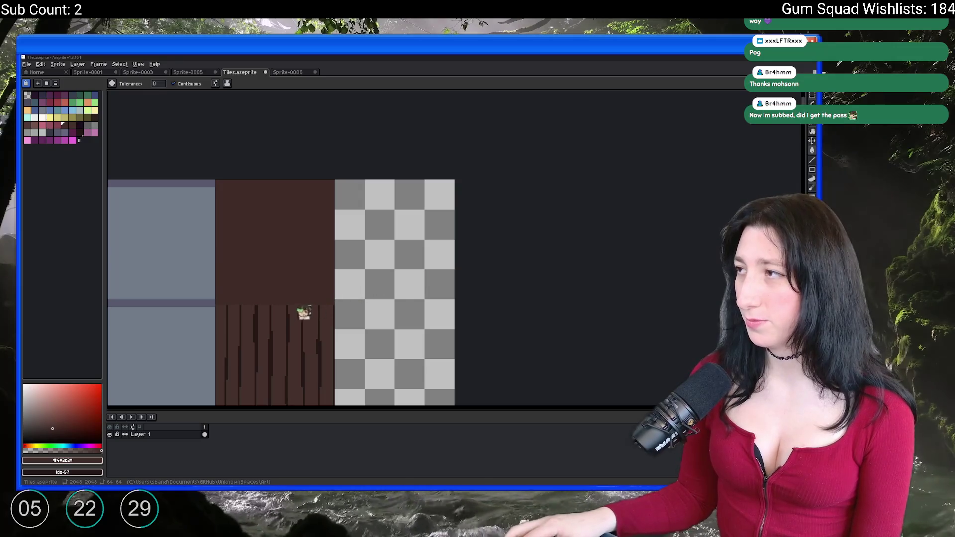
Move the OBSBOT Center window up and to the right
drag(174, 105, 216, 78)
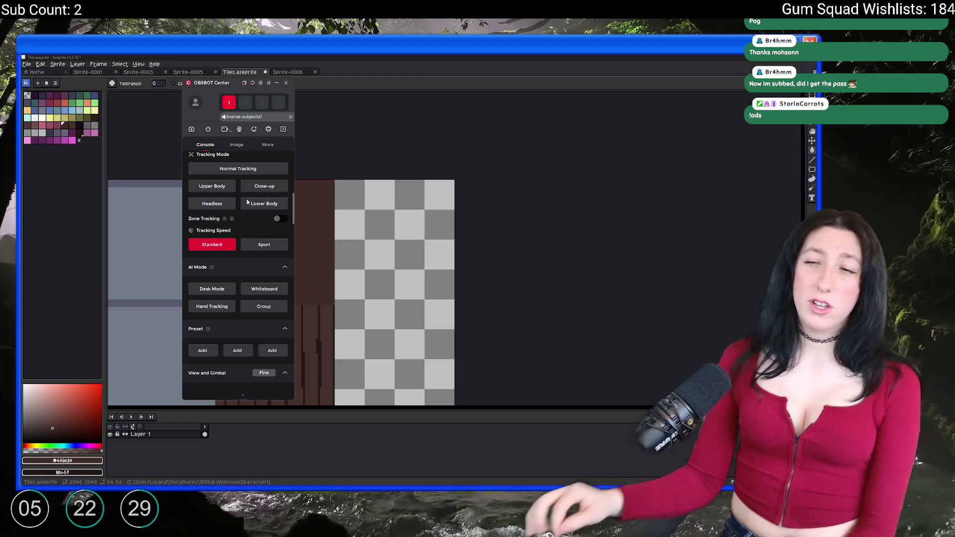
Cycle the tracking mode through Close-up and Upper Body, settling on Normal Tracking
click(259, 188)
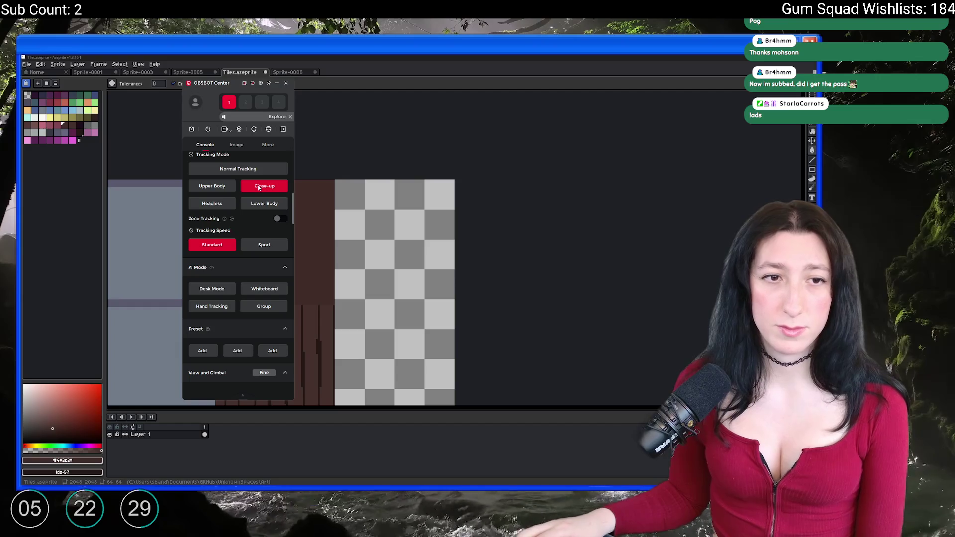
click(222, 188)
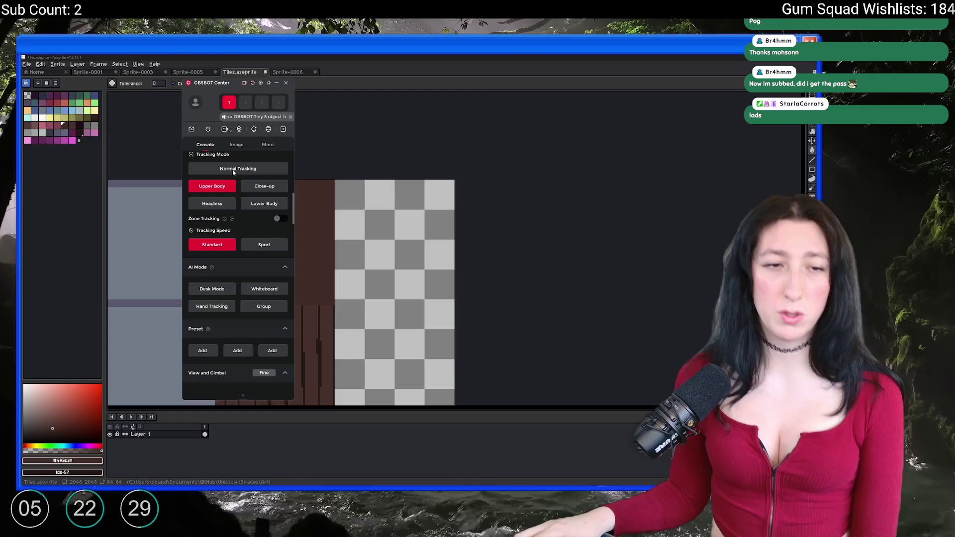
click(233, 170)
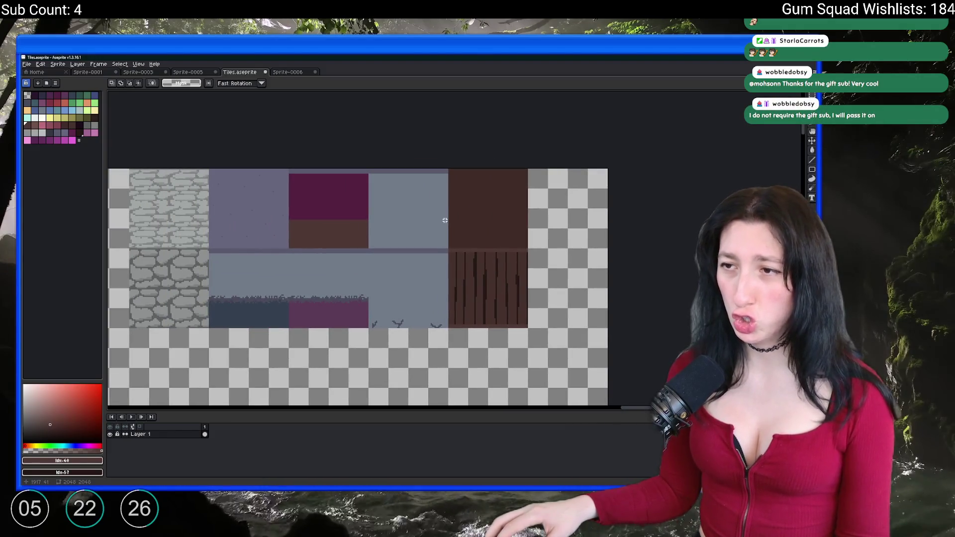
Export the tile sheet as Tiles.png and return to GameMaker
key(ctrl+alt+shift+s)
click(568, 280)
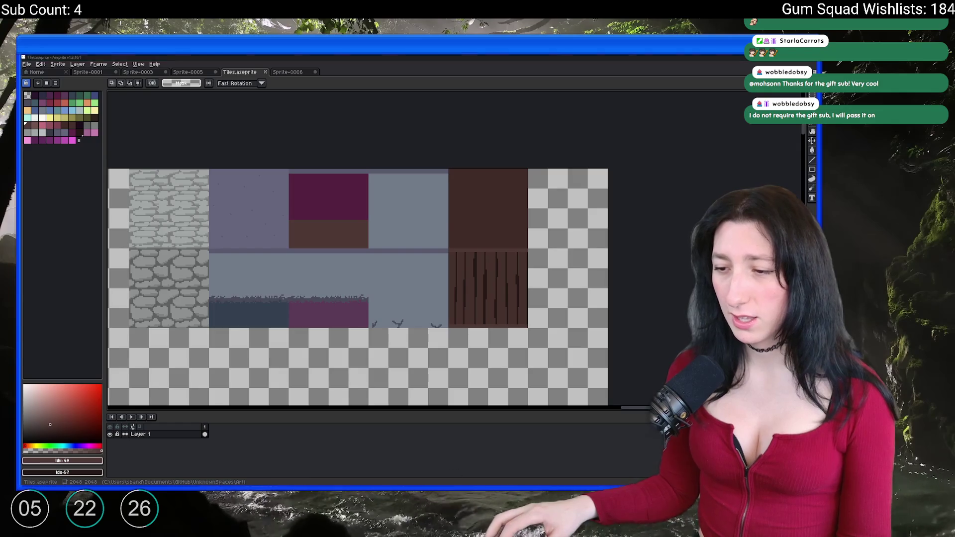
key(alt+Tab)
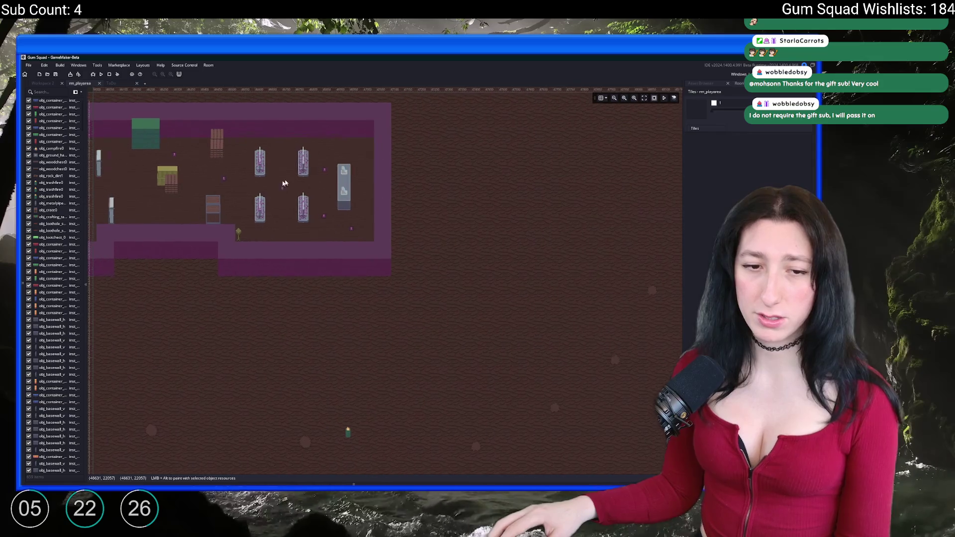
Open the Asset Browser search, then bring the YouTube browser forward full-screen
click(702, 84)
click(720, 100)
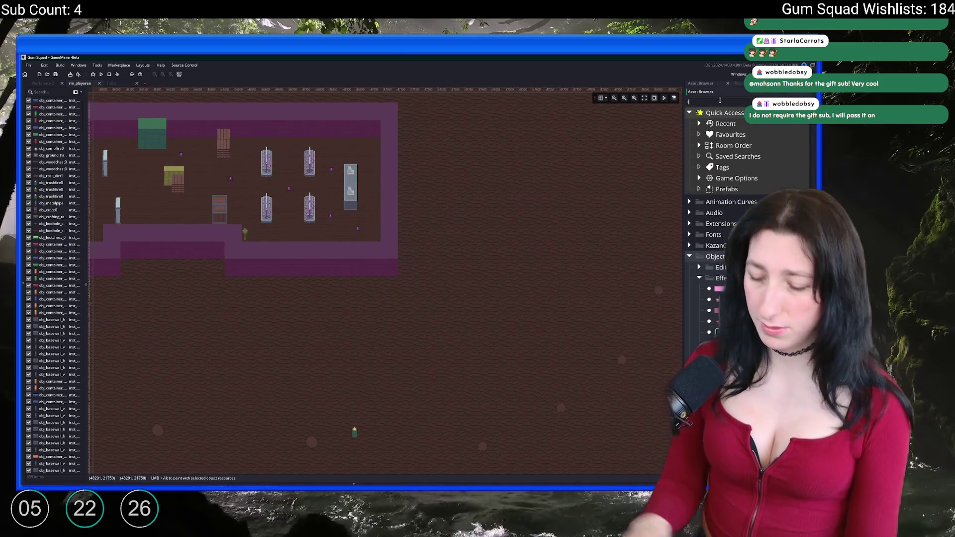
key(alt+Tab)
double_click(513, 56)
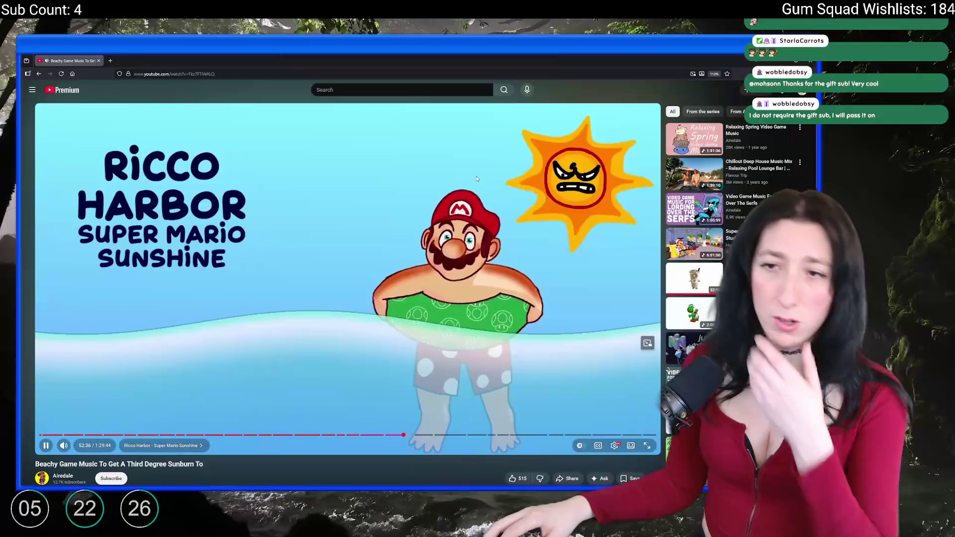
Pause the current video and play 'Video Game Music For Lording Over The Serfs' from Royal Castle
click(552, 242)
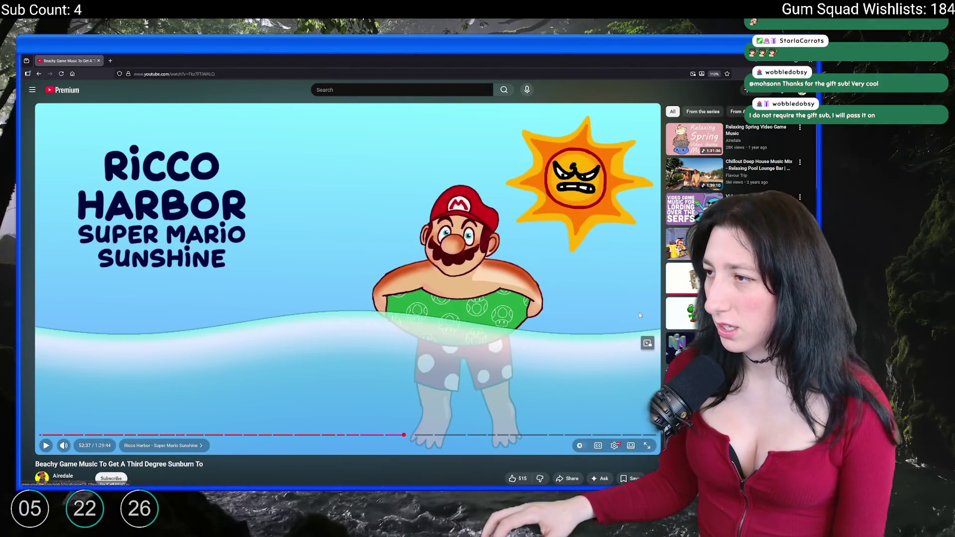
click(686, 209)
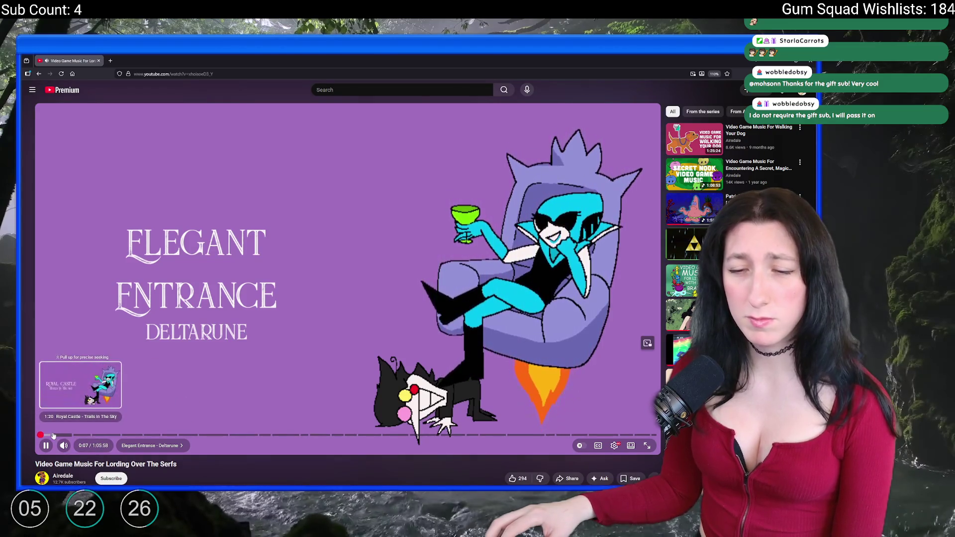
click(52, 436)
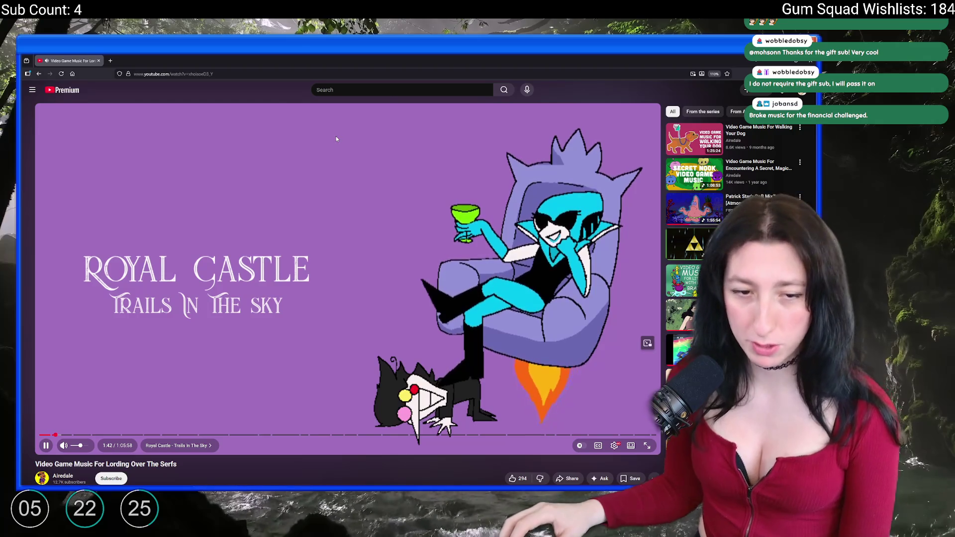
key(alt+Tab)
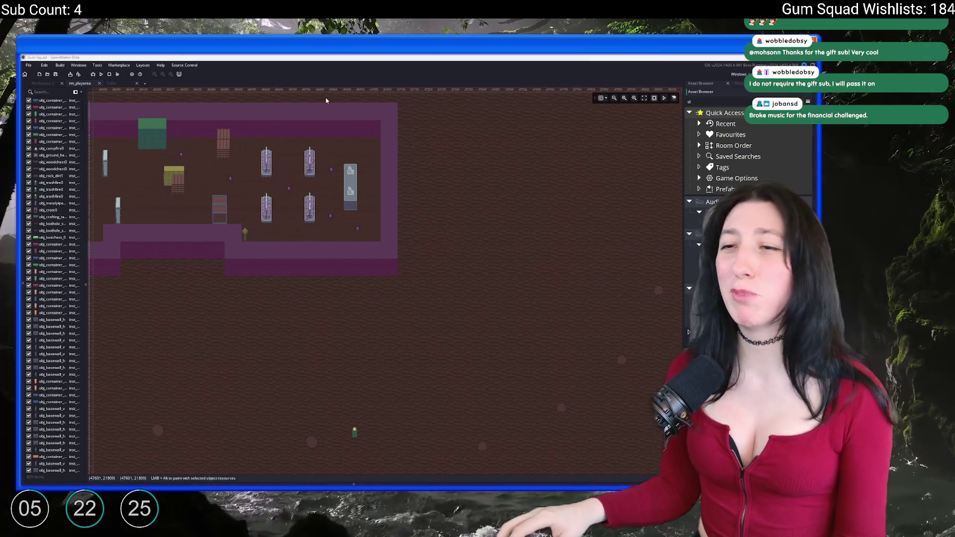
Pan the room view and clear the Asset Browser search filter
mouse_move(458, 168)
mouse_down()
mouse_move(539, 159)
mouse_move(534, 179)
mouse_up()
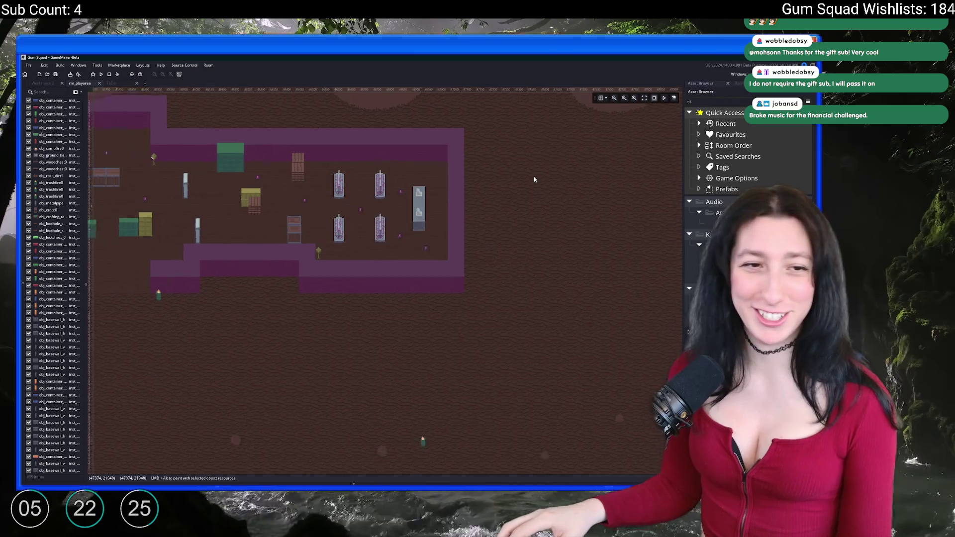
scroll(535, 180, down, 2)
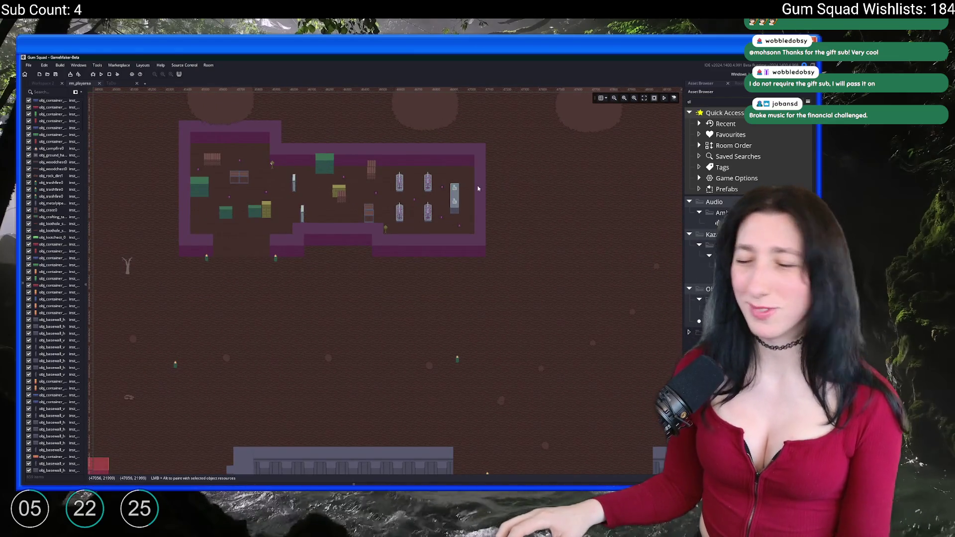
scroll(478, 186, down, 2)
drag(478, 186, 445, 119)
key(Escape)
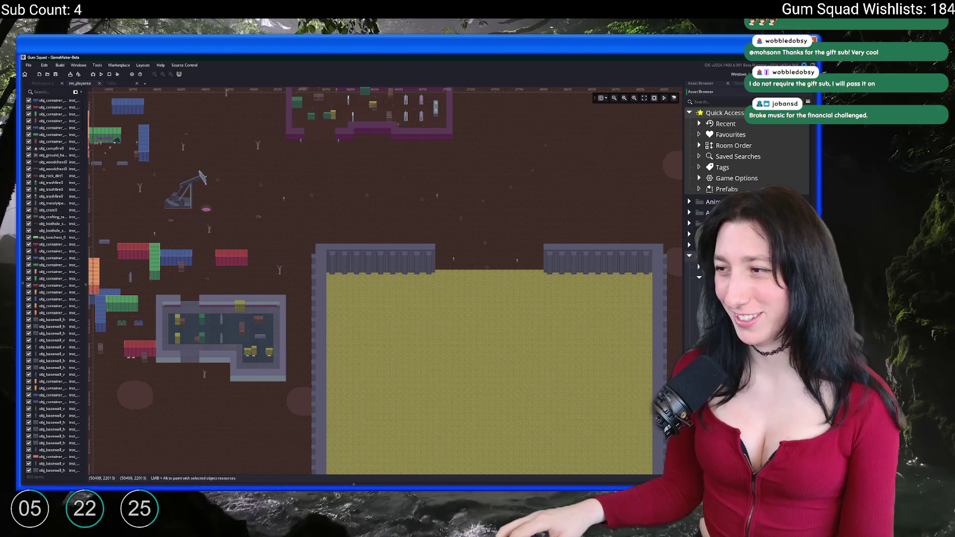
click(699, 278)
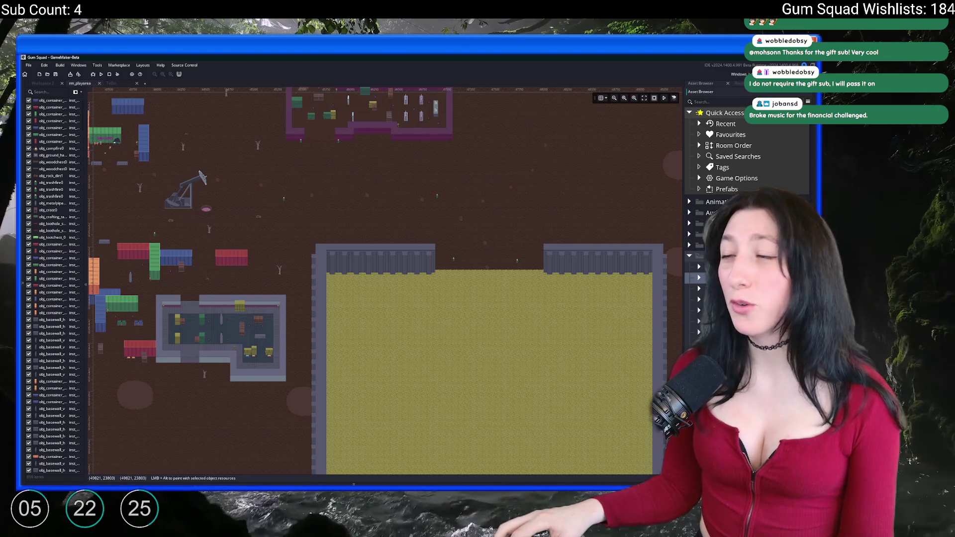
scroll(600, 319, up, 4)
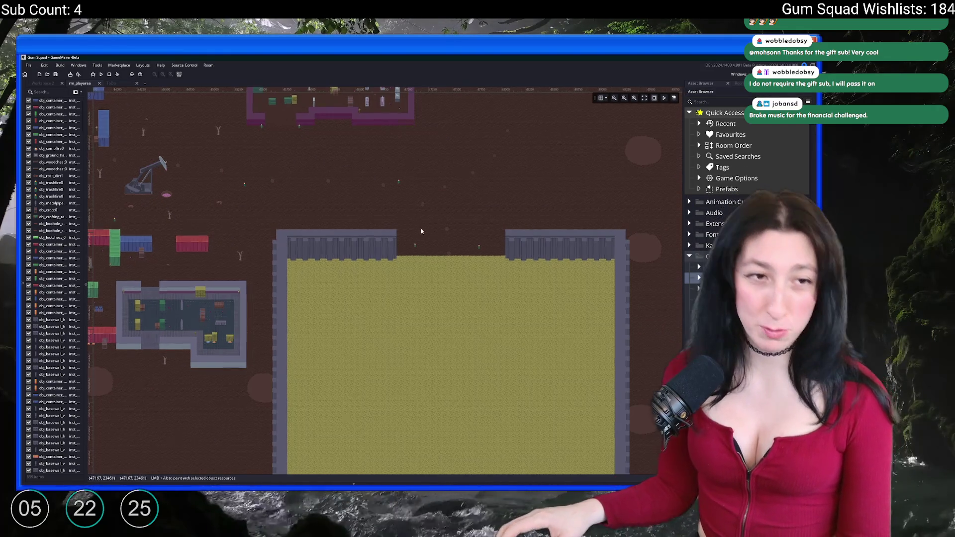
scroll(369, 170, down, 2)
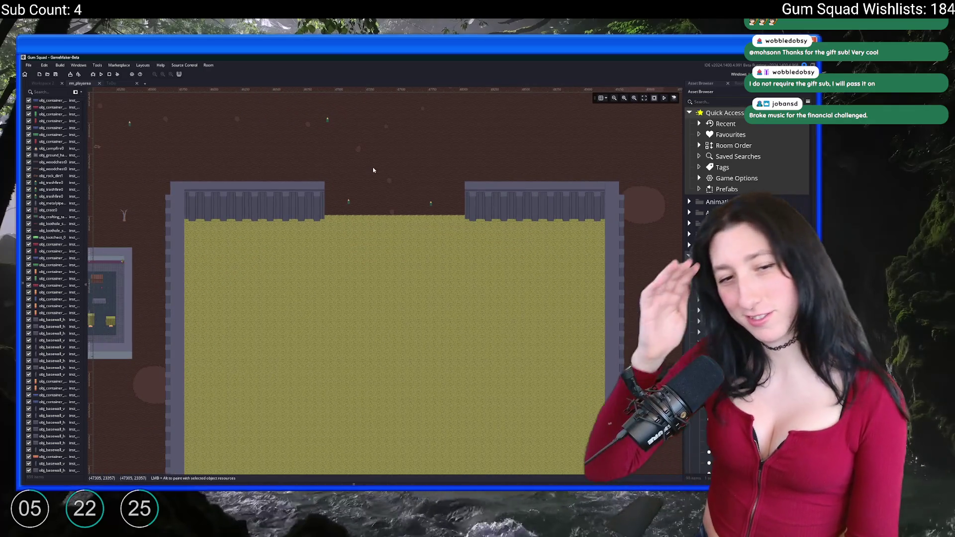
scroll(369, 196, up, 2)
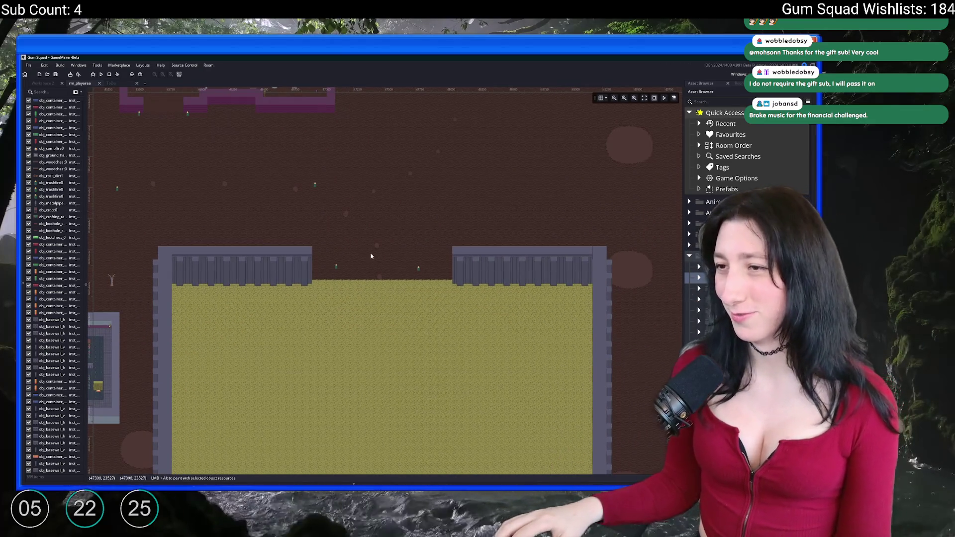
Search the assets for 'ts', open spr_tss_default and start an image import
click(731, 100)
text(s)
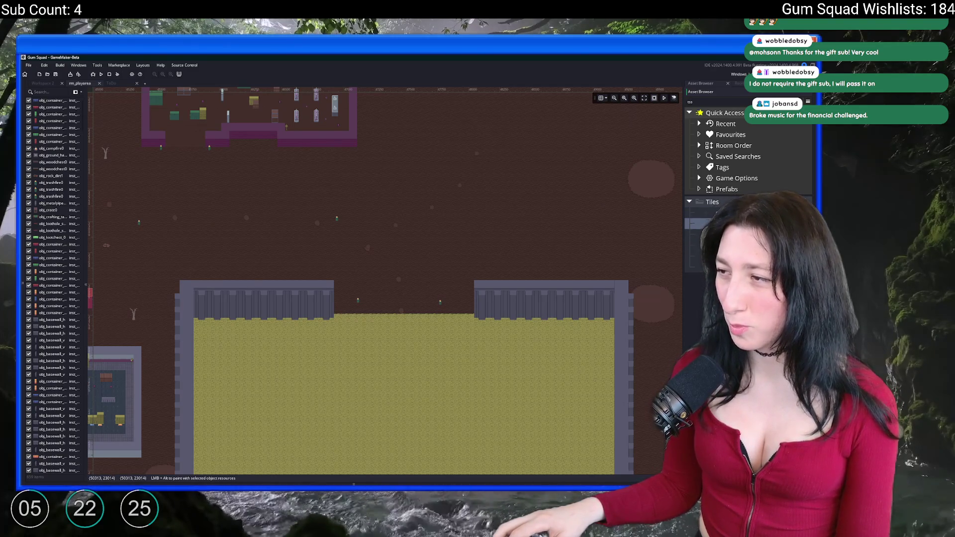
double_click(719, 213)
click(110, 176)
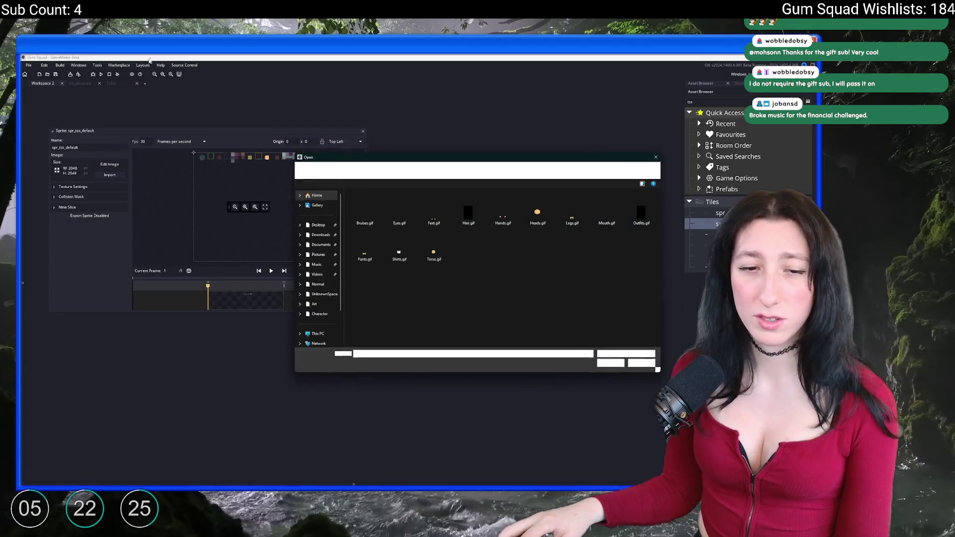
Load Tiles.png from the Art folder into spr_tss_default and close the sprite editor
click(432, 169)
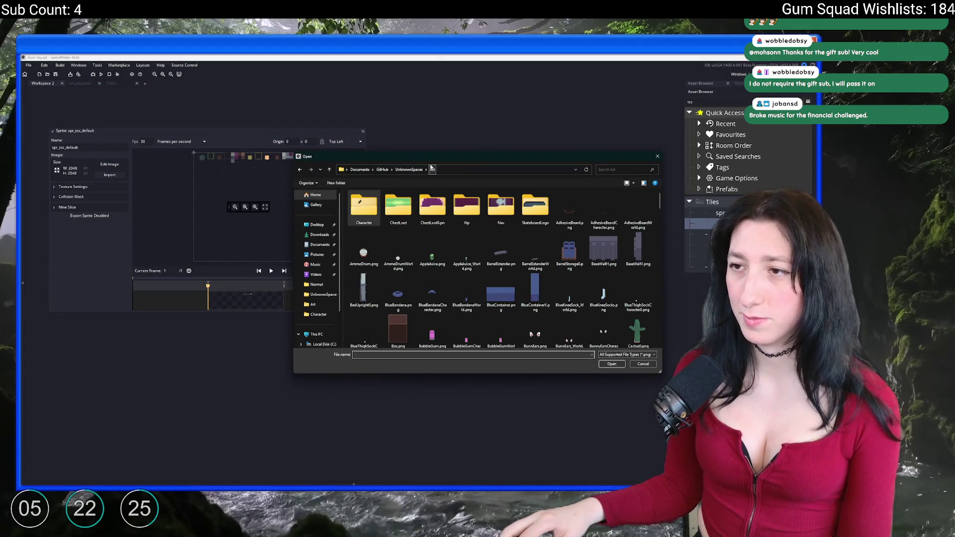
scroll(491, 282, down, 5)
scroll(491, 275, down, 10)
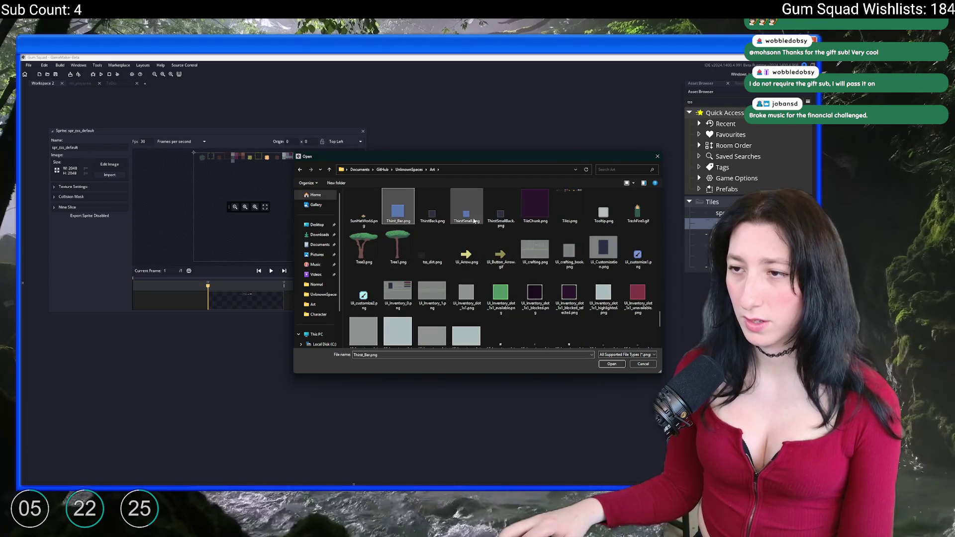
click(566, 221)
double_click(566, 221)
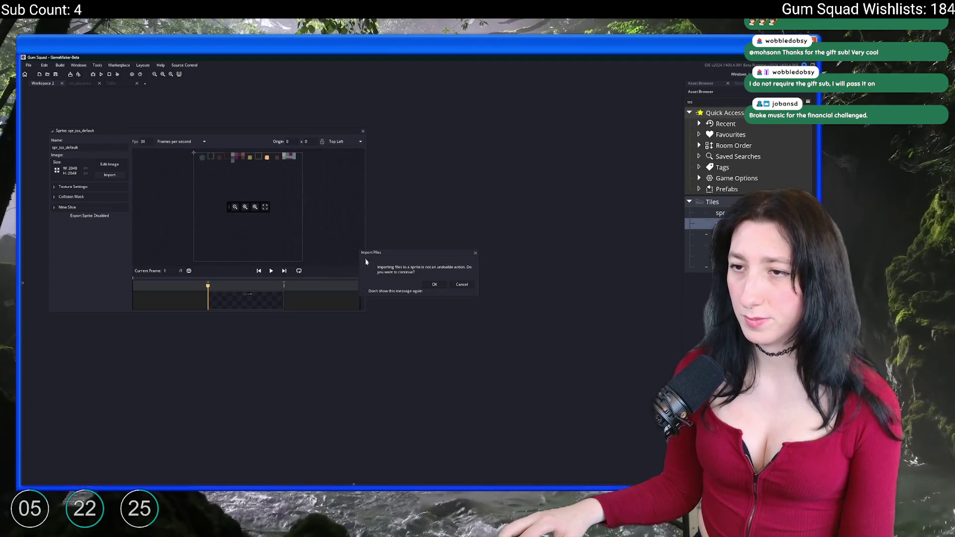
click(434, 284)
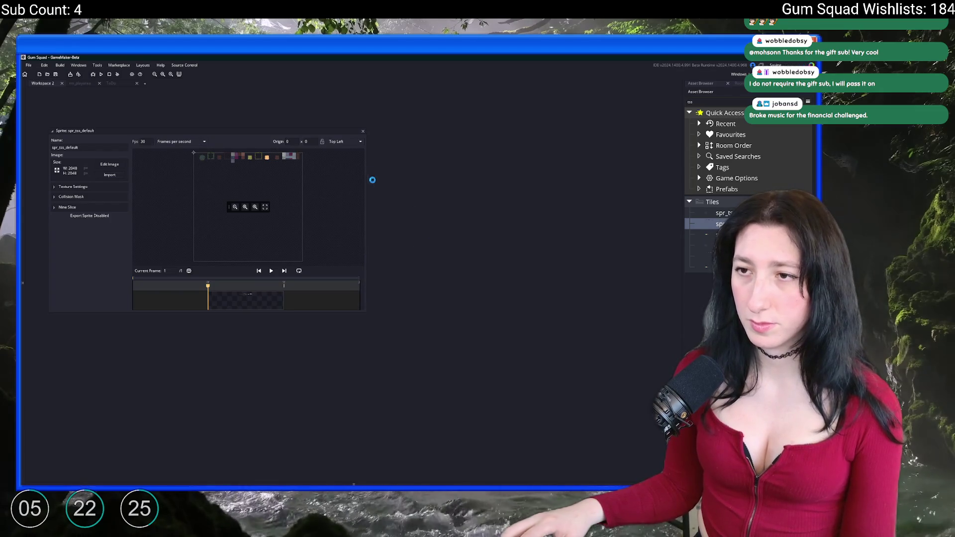
click(362, 131)
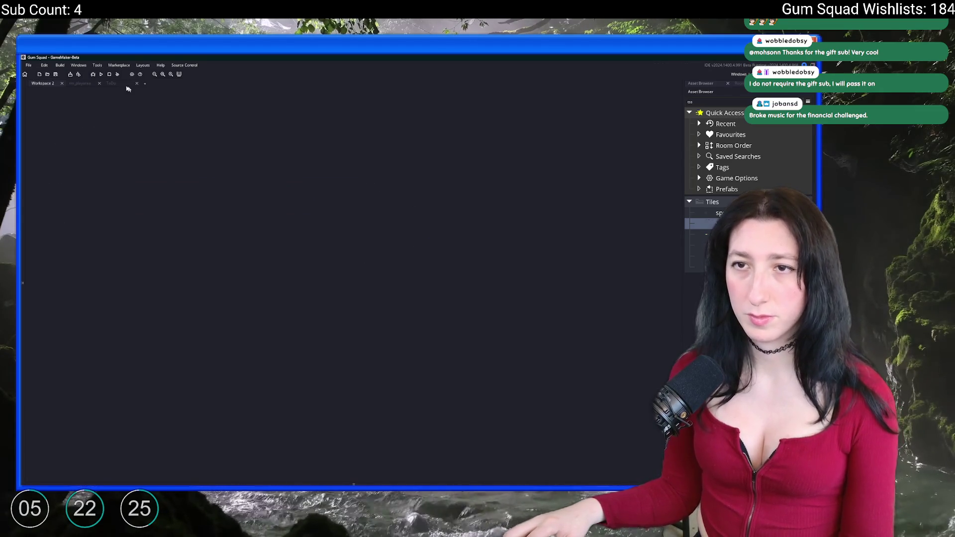
click(79, 83)
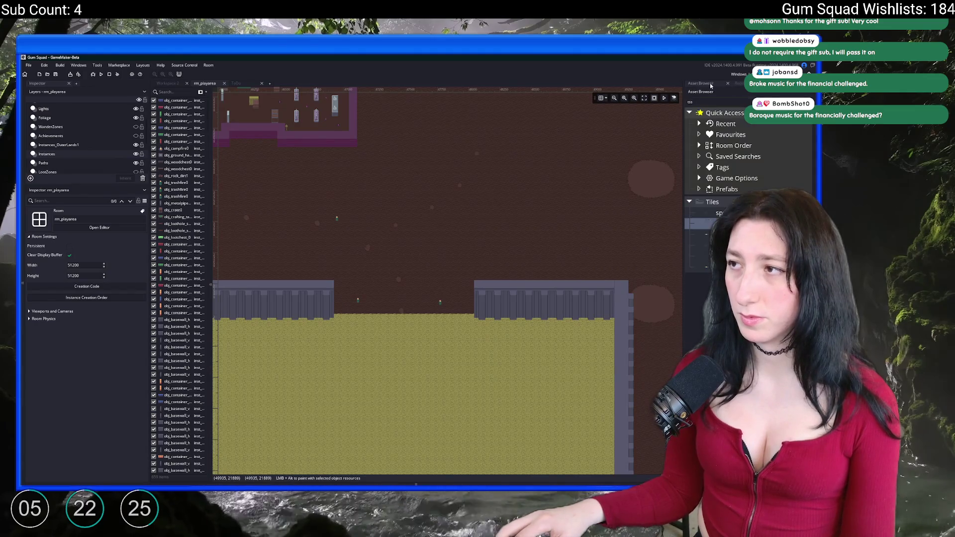
On the Tiles layer, pick the brown tile from the palette, then switch to Tiles_Walls
scroll(50, 150, down, 2)
scroll(48, 169, down, 2)
click(49, 171)
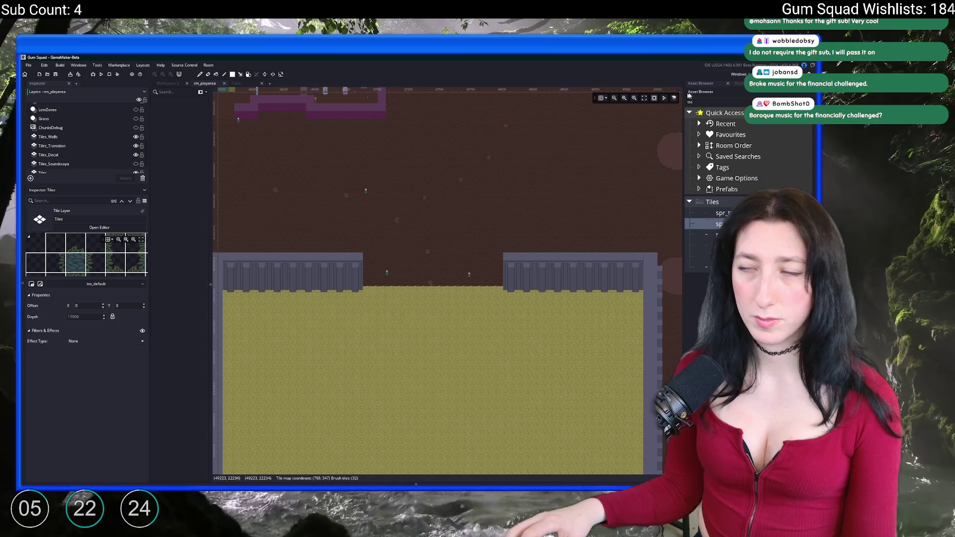
click(740, 83)
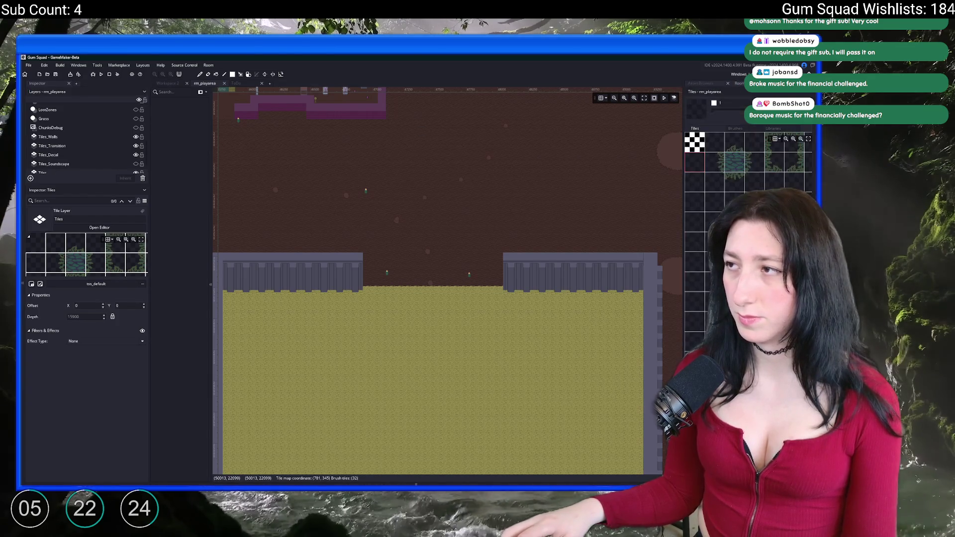
scroll(764, 171, down, 3)
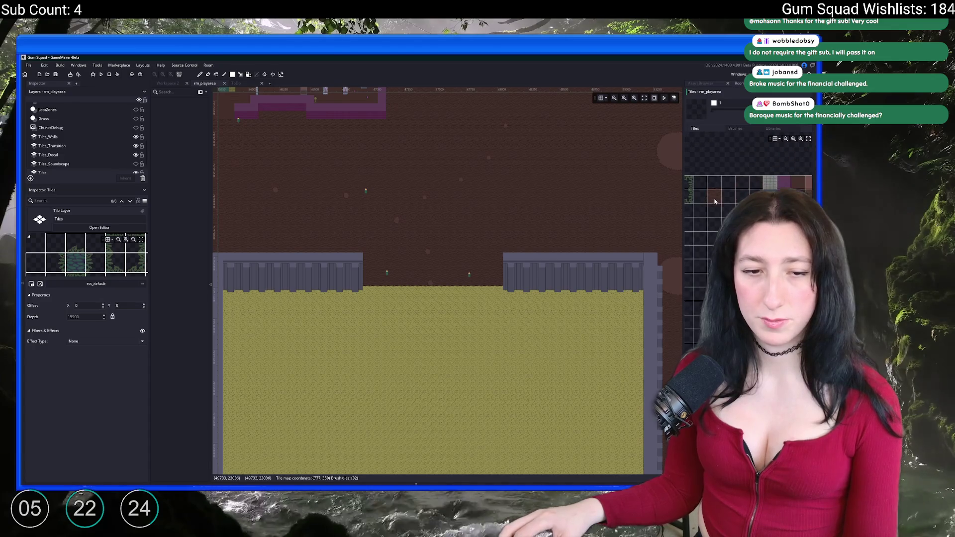
scroll(711, 224, down, 3)
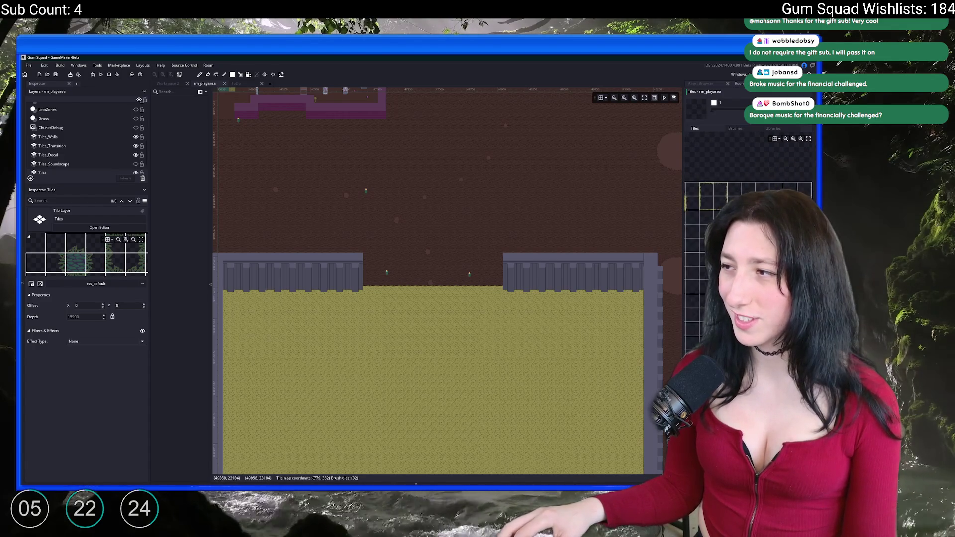
click(717, 199)
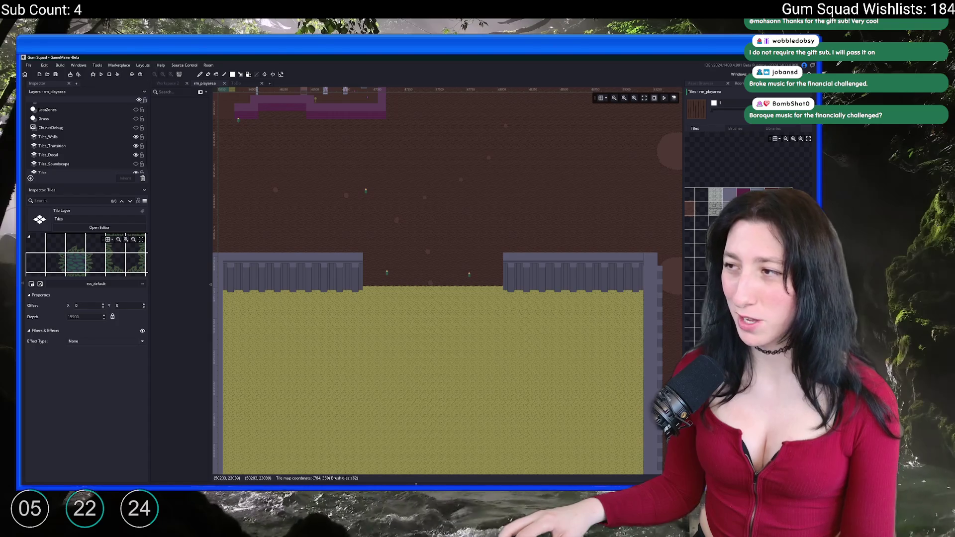
scroll(79, 163, down, 1)
click(48, 124)
scroll(388, 184, up, 5)
scroll(526, 255, up, 5)
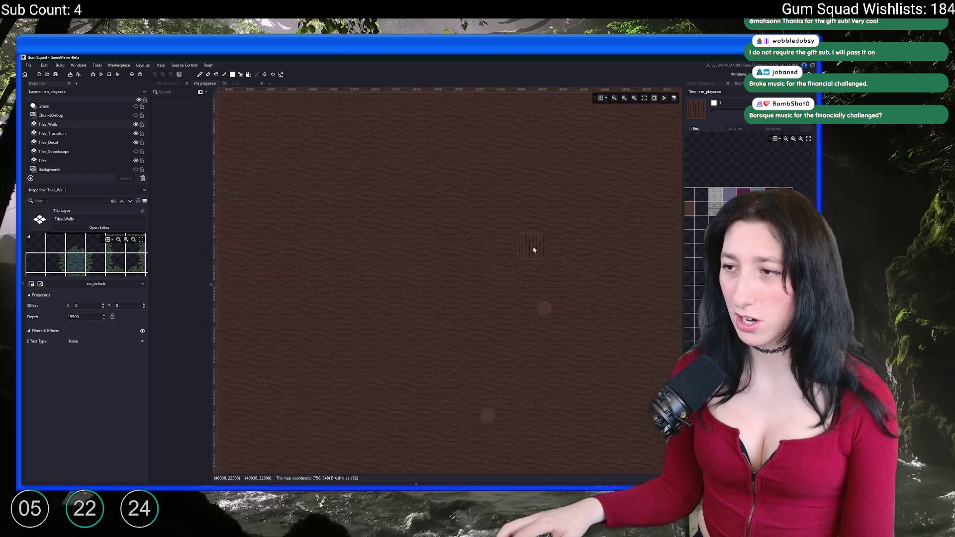
Paint a horizontal strip of wall tiles across the floor and erase the tiles above it
mouse_move(310, 241)
mouse_down()
mouse_move(501, 247)
mouse_move(408, 251)
mouse_move(401, 239)
mouse_move(439, 239)
mouse_up()
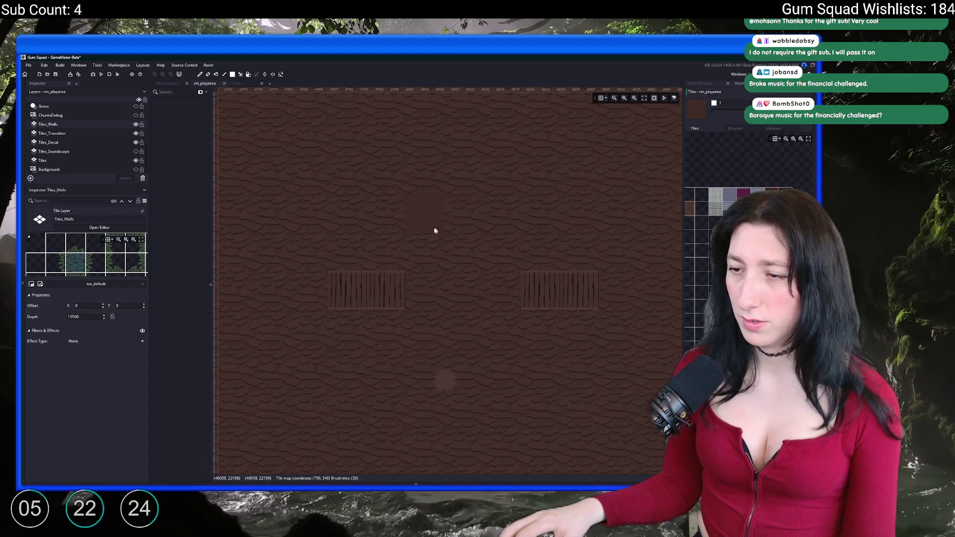
mouse_move(358, 165)
mouse_down()
mouse_move(416, 162)
mouse_move(580, 249)
mouse_up()
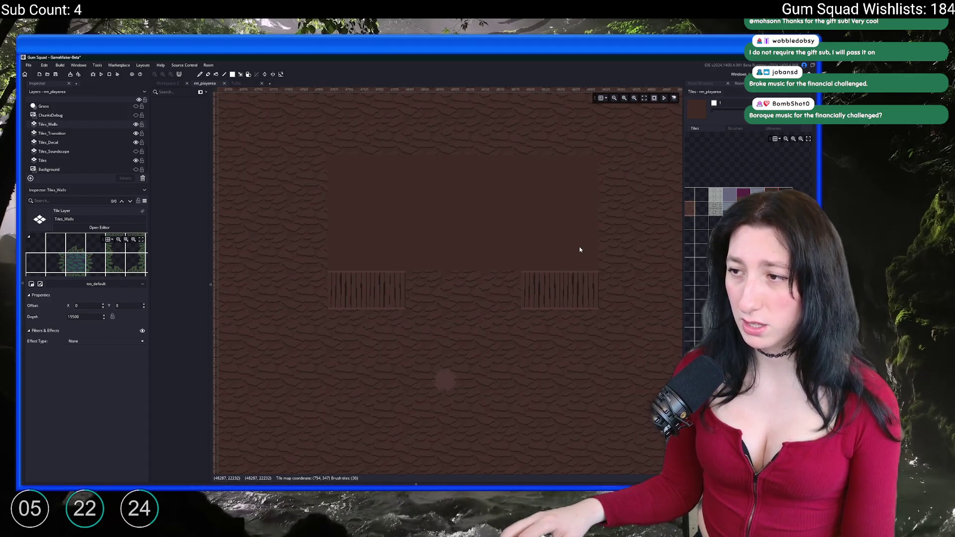
scroll(389, 193, down, 3)
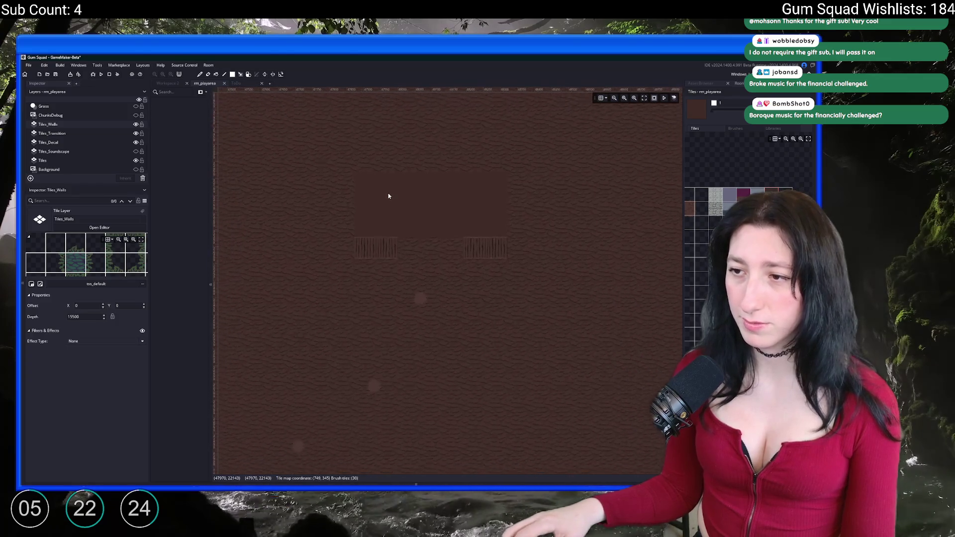
scroll(458, 204, down, 2)
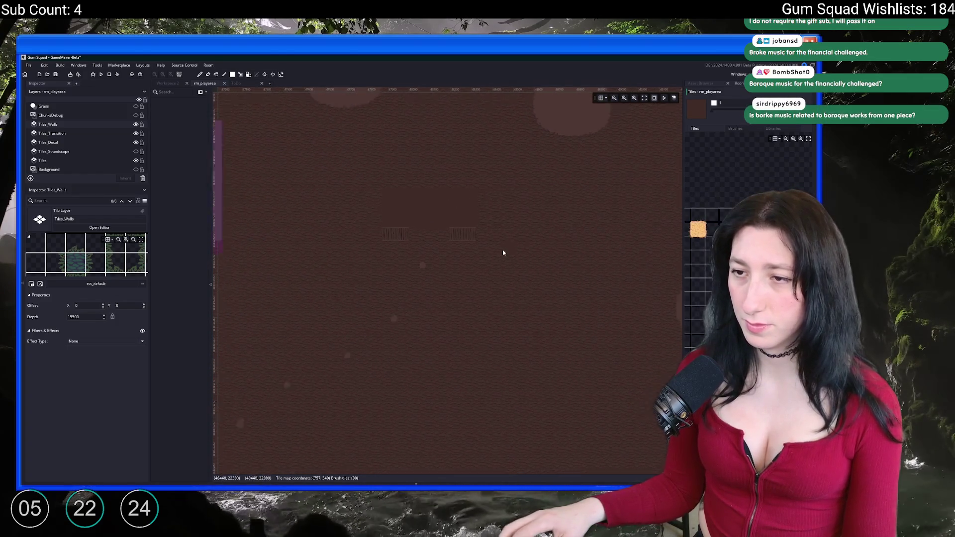
scroll(459, 223, down, 3)
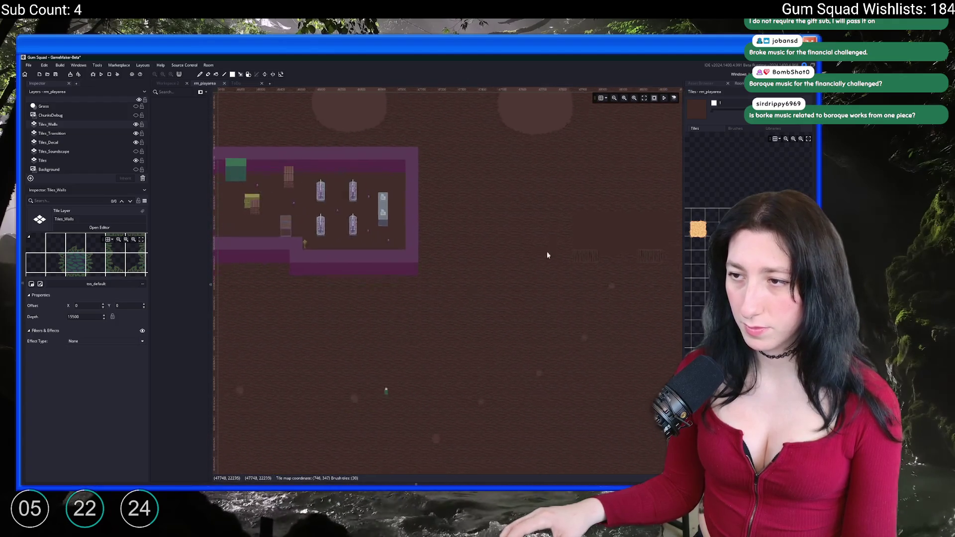
scroll(549, 258, down, 3)
scroll(503, 243, up, 6)
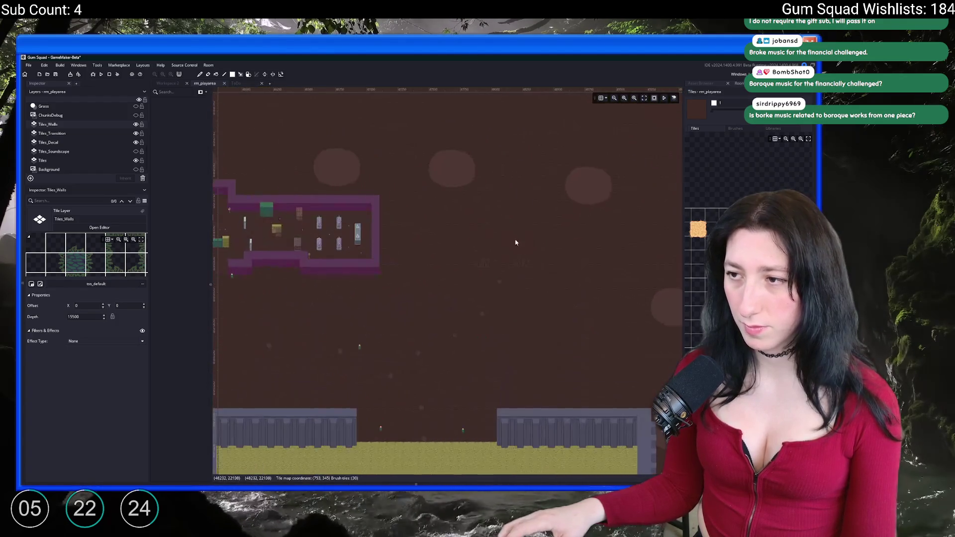
scroll(504, 244, down, 2)
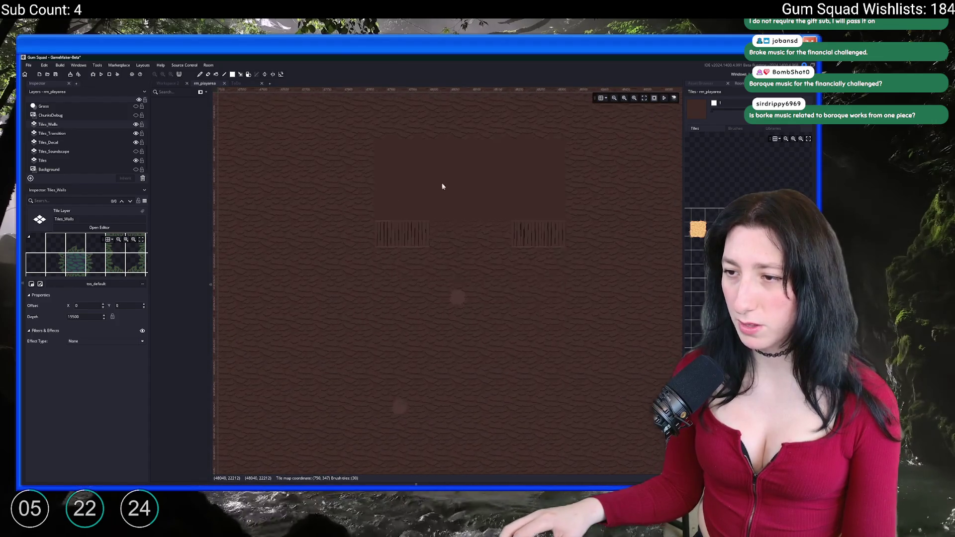
scroll(433, 259, down, 3)
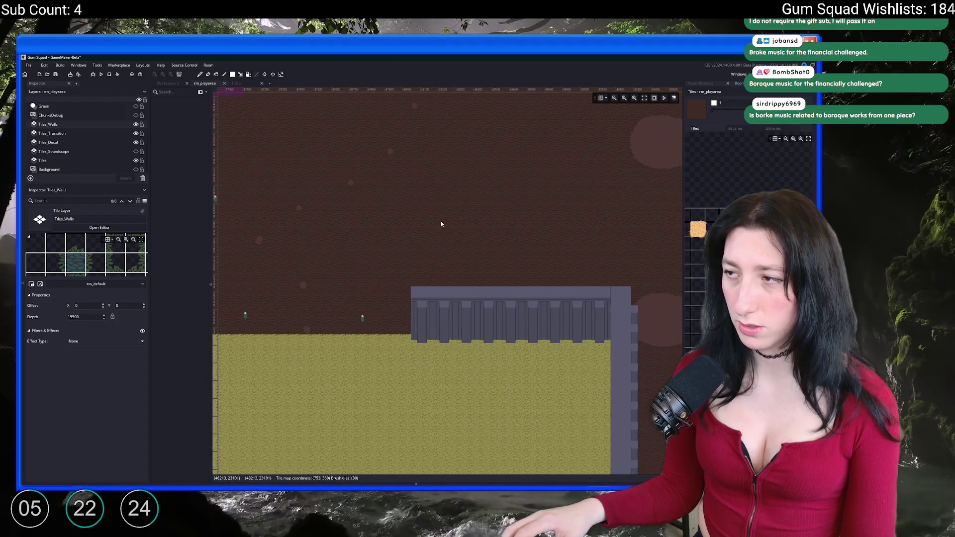
scroll(441, 225, up, 3)
scroll(512, 256, up, 5)
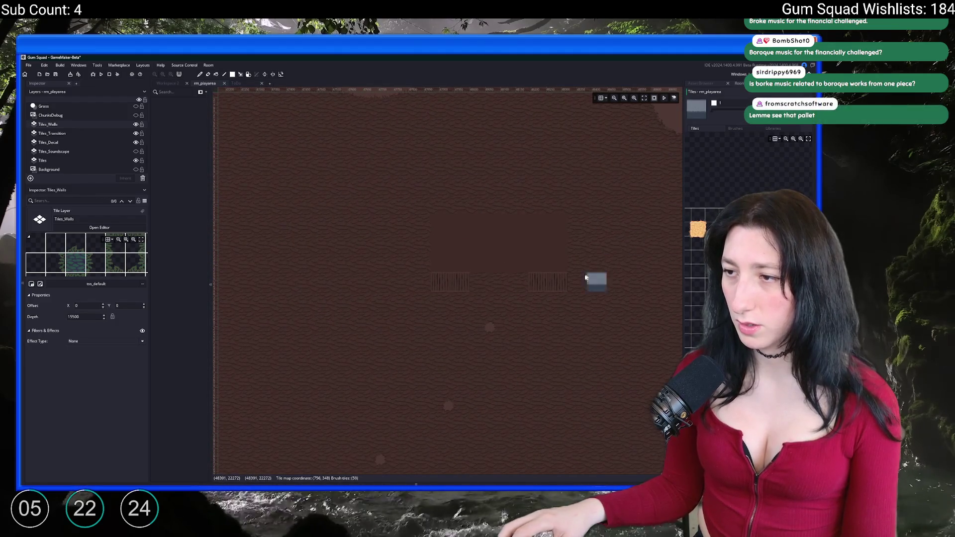
Paint grey wall tiles up the left wall and along the right and top walls
scroll(557, 283, up, 2)
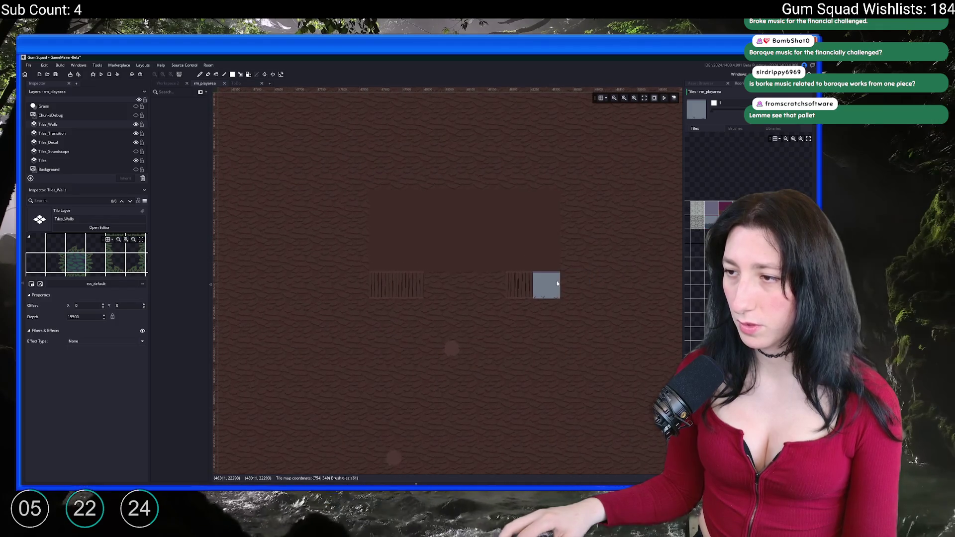
click(519, 285)
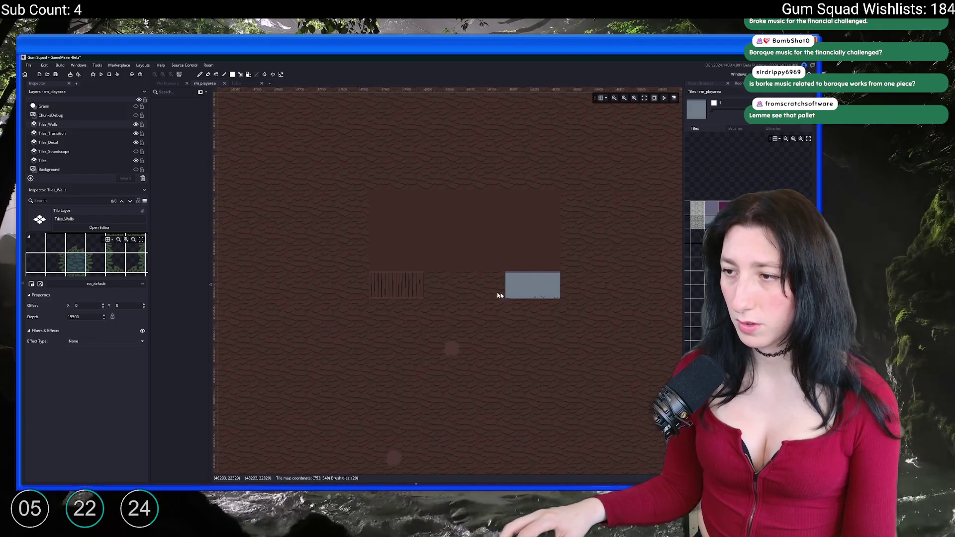
click(410, 285)
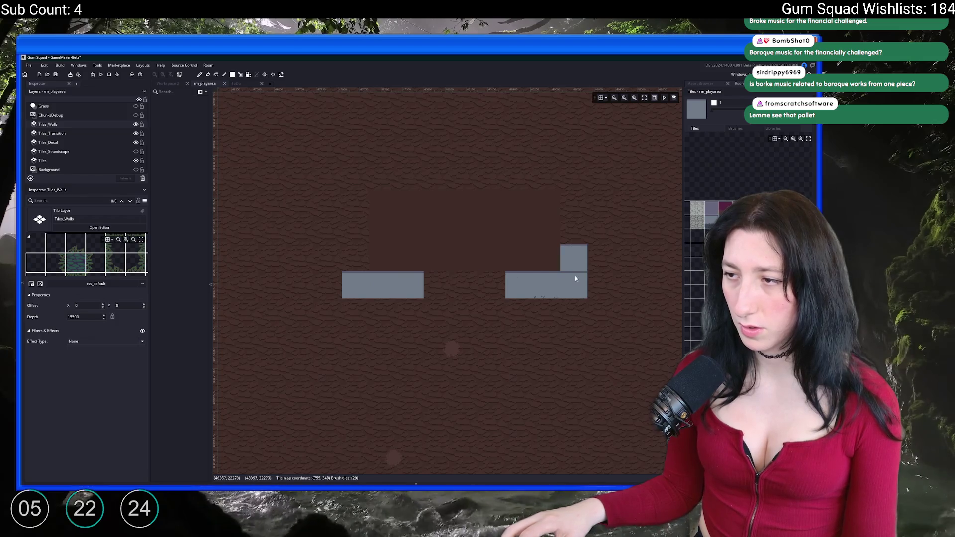
drag(572, 286, 589, 317)
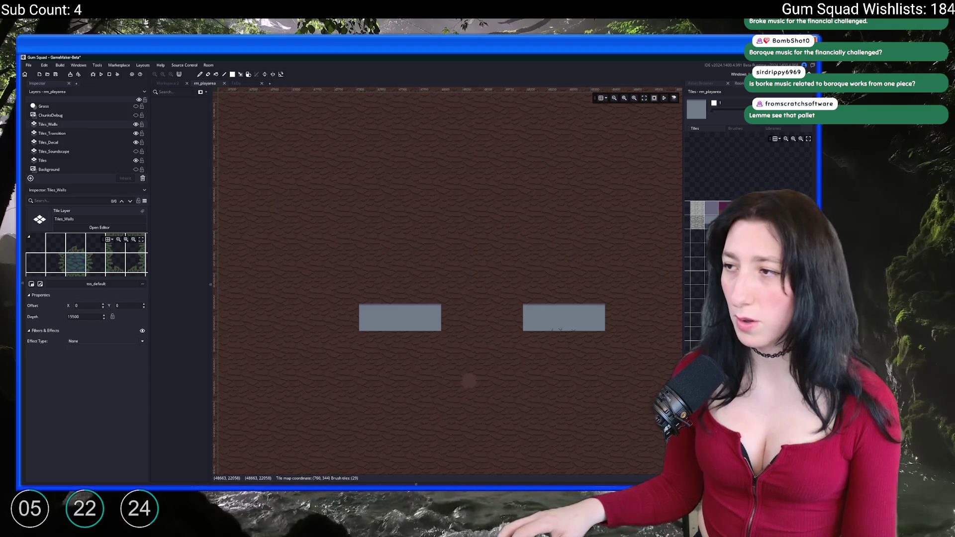
drag(372, 296, 369, 199)
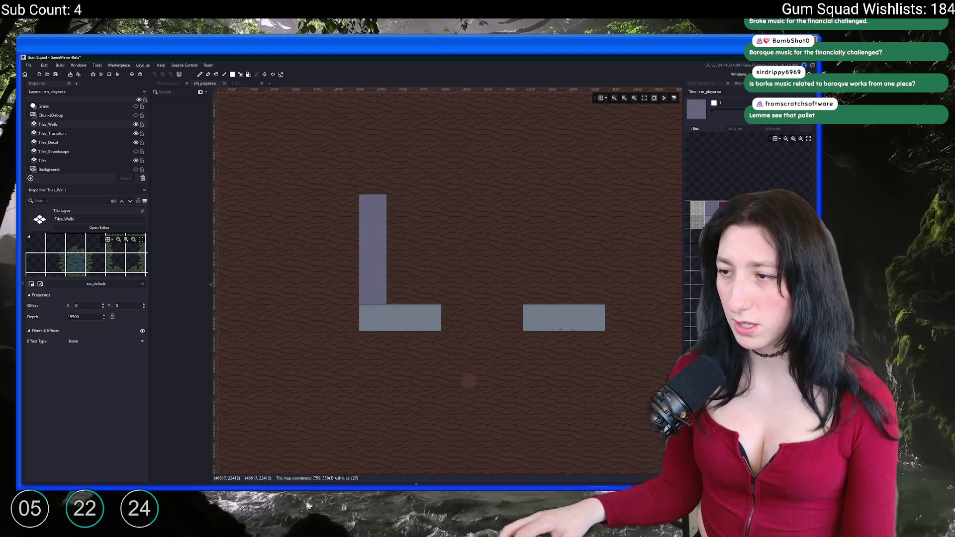
mouse_move(588, 293)
mouse_down()
mouse_move(583, 128)
mouse_move(376, 120)
mouse_move(371, 155)
mouse_up()
Paint the bottom wall, leaving a doorway gap, and erase the stray tile inside
scroll(372, 186, down, 3)
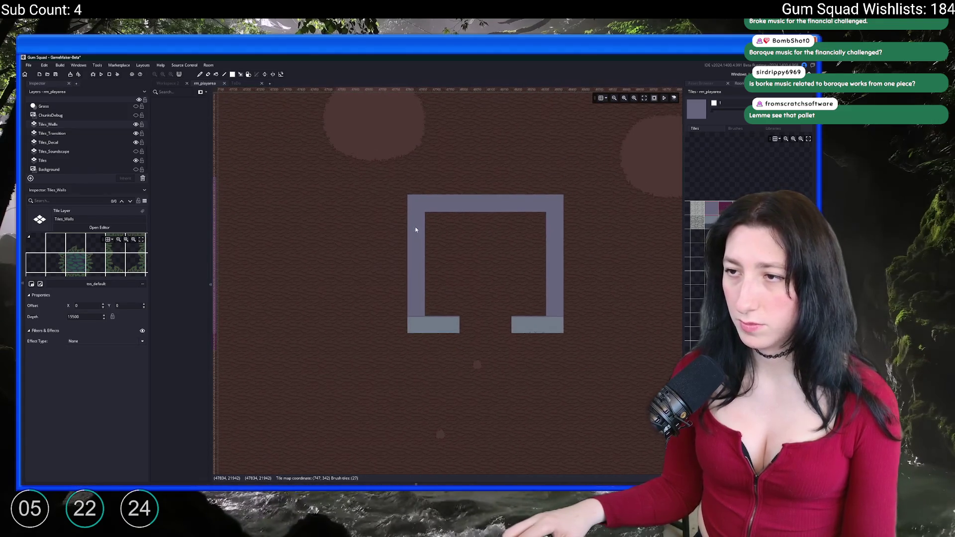
mouse_move(416, 204)
mouse_down()
mouse_move(549, 226)
mouse_move(589, 278)
mouse_move(470, 256)
mouse_move(421, 183)
mouse_move(476, 171)
mouse_move(436, 170)
mouse_move(458, 160)
mouse_move(497, 165)
mouse_move(495, 248)
mouse_move(501, 171)
mouse_move(514, 153)
mouse_move(495, 252)
mouse_move(438, 252)
mouse_up()
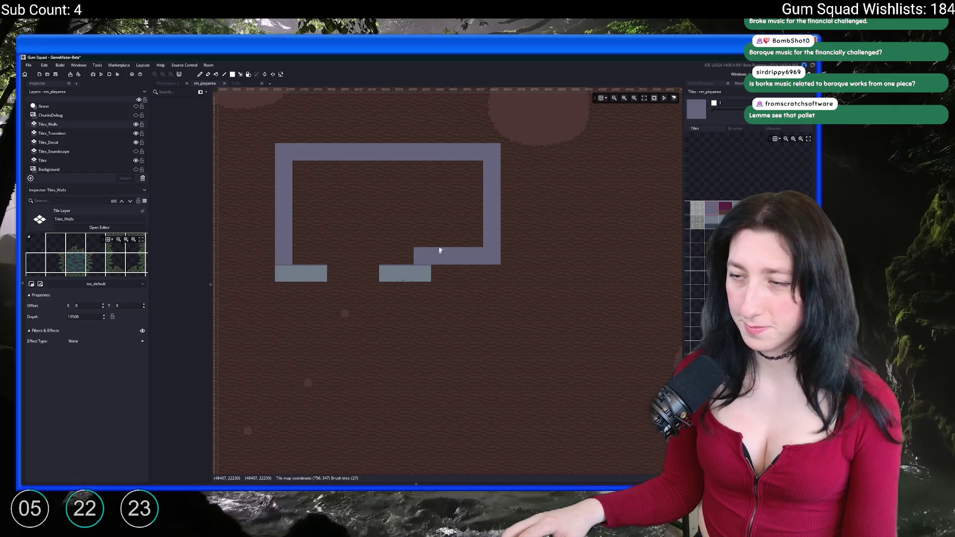
click(449, 211)
drag(449, 214, 530, 228)
right_click(530, 228)
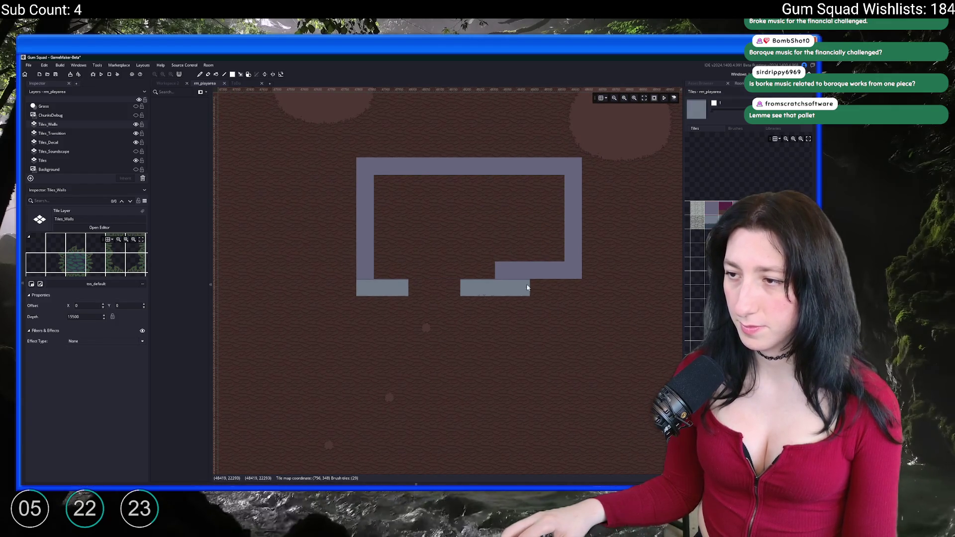
drag(525, 286, 569, 288)
click(720, 208)
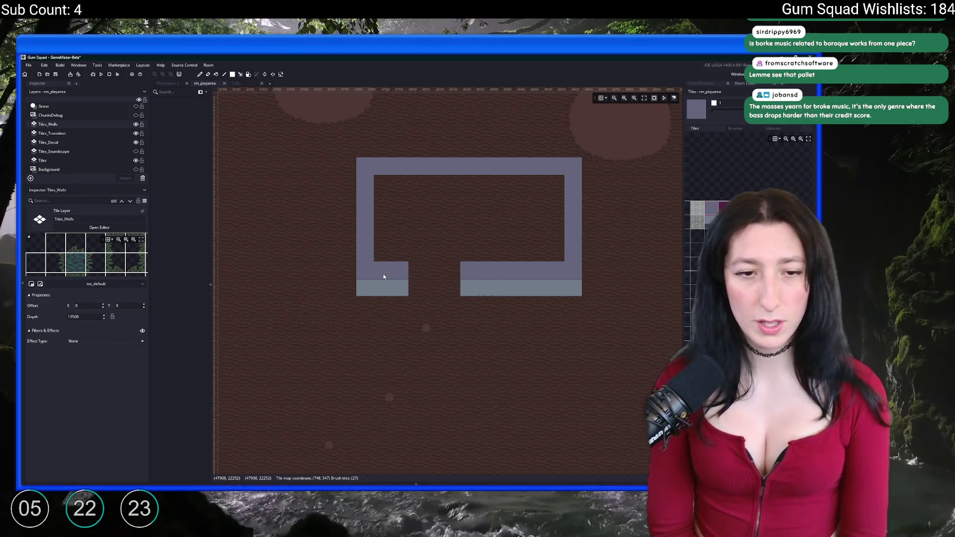
key(alt+Tab)
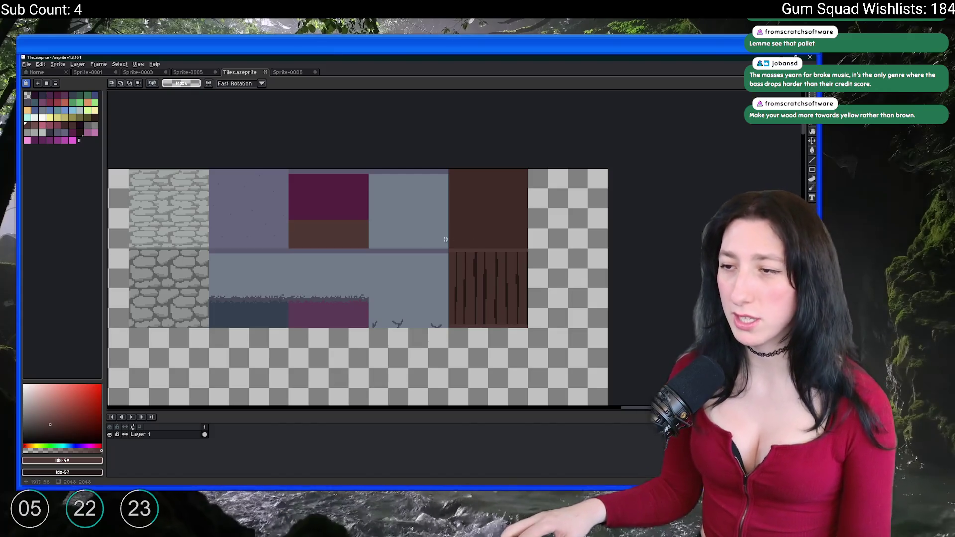
scroll(405, 240, down, 5)
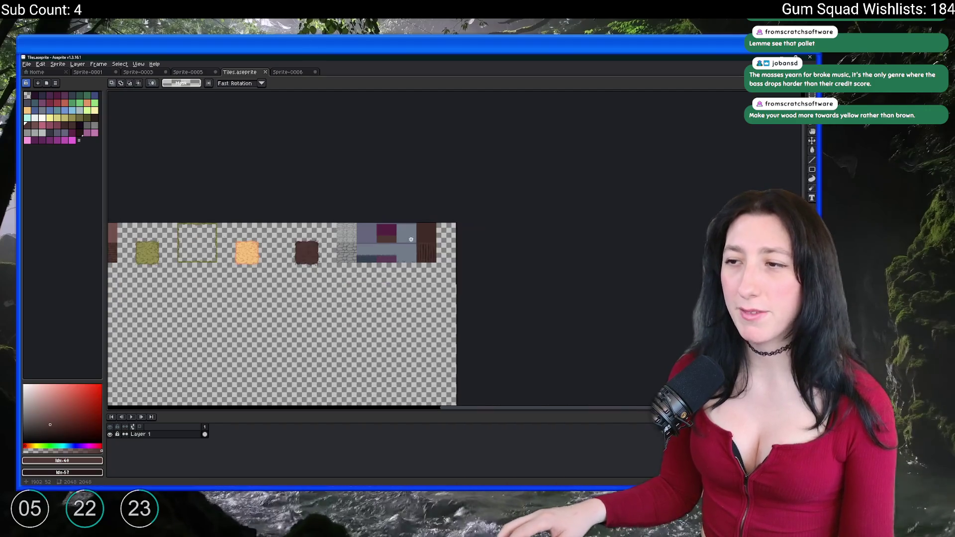
scroll(407, 242, up, 3)
scroll(514, 231, down, 2)
scroll(471, 245, up, 2)
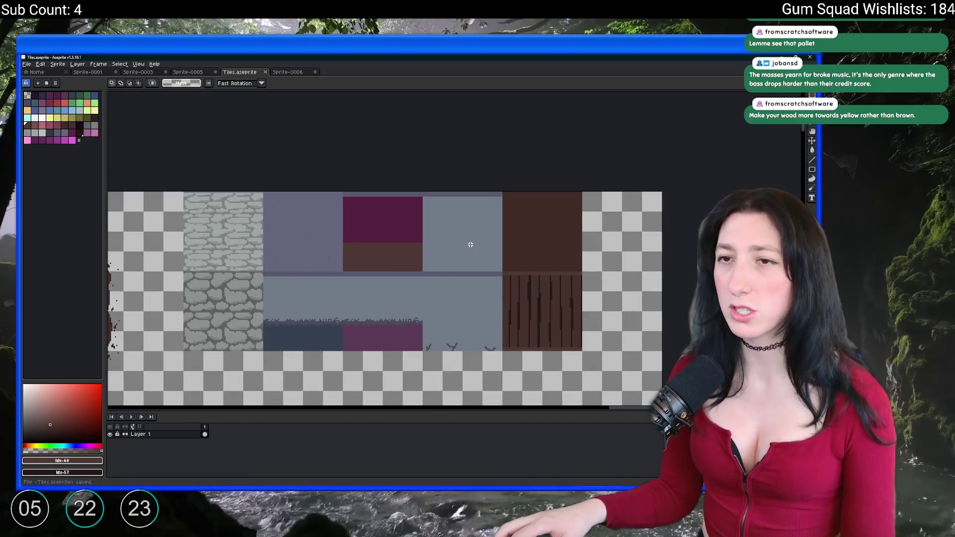
key(alt+Tab)
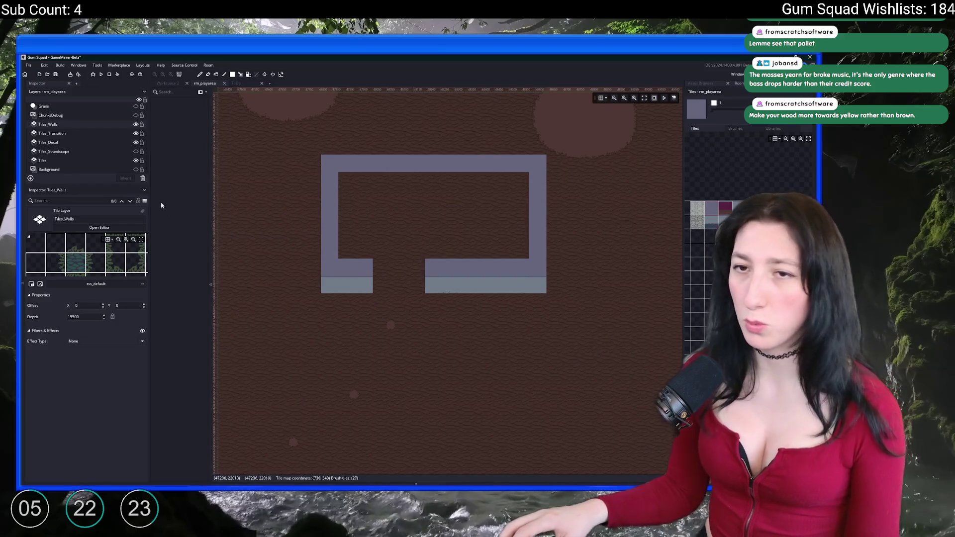
Show the Tiles_Ceiling layer and paint ceiling tiles over the whole room interior
scroll(61, 114, up, 8)
scroll(60, 114, up, 4)
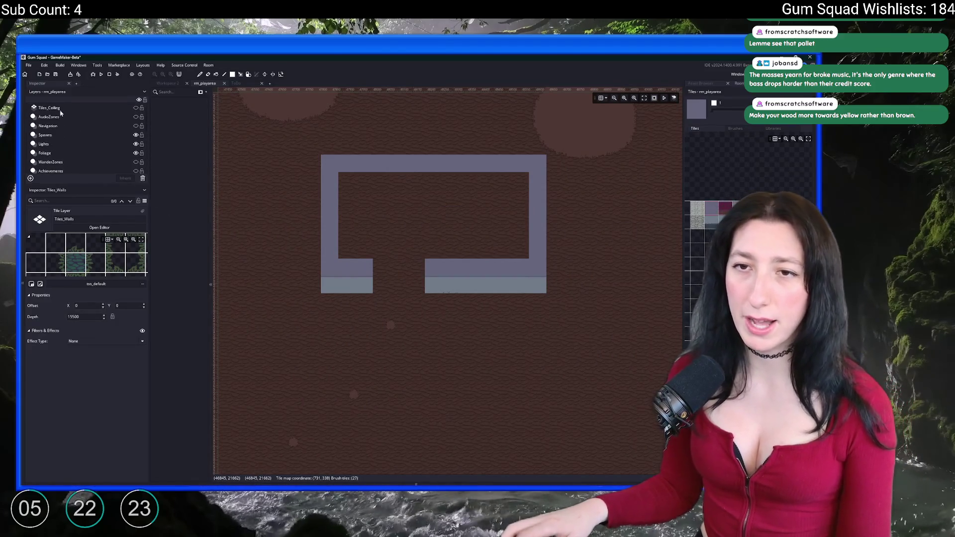
click(136, 107)
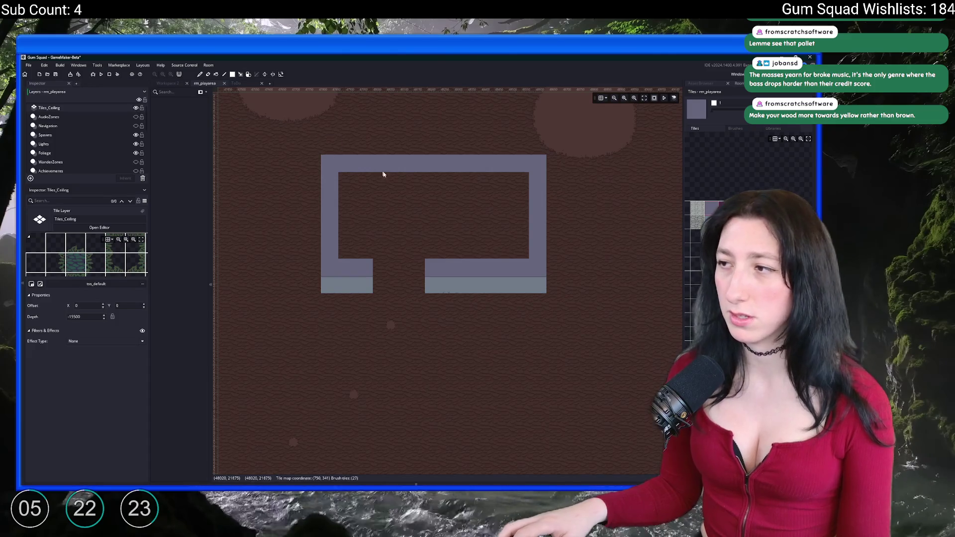
mouse_move(346, 181)
mouse_down()
mouse_move(518, 254)
mouse_move(386, 268)
mouse_up()
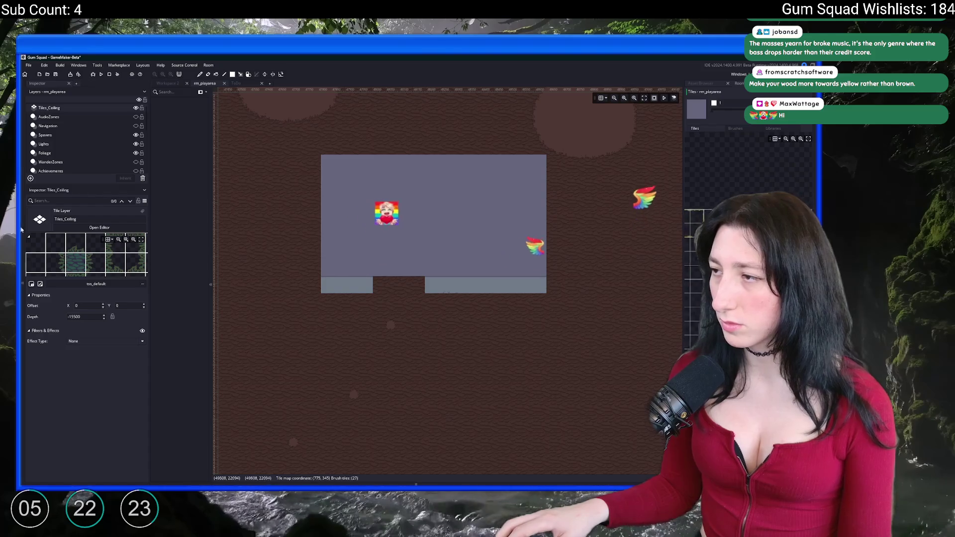
click(691, 207)
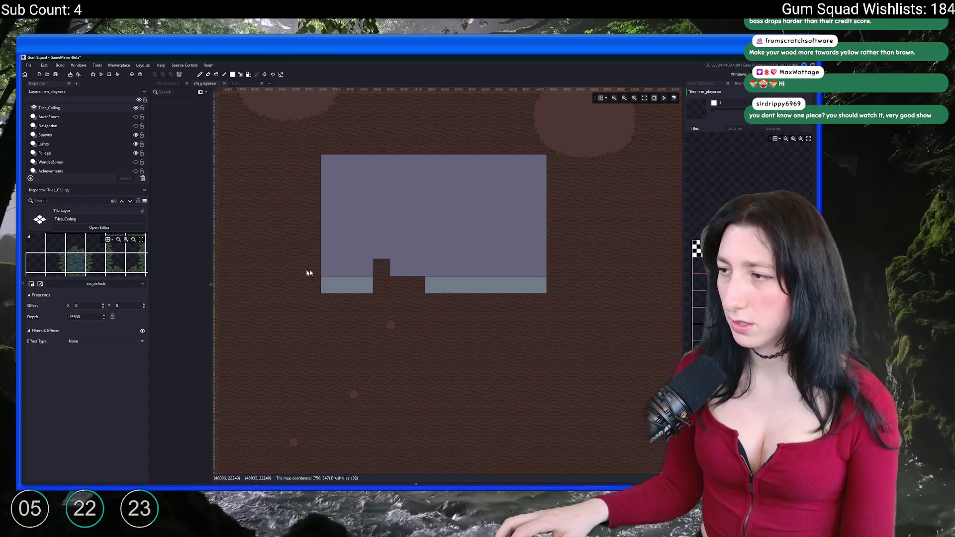
Choose the grey wall tile from the tileset as the brush
scroll(374, 285, up, 2)
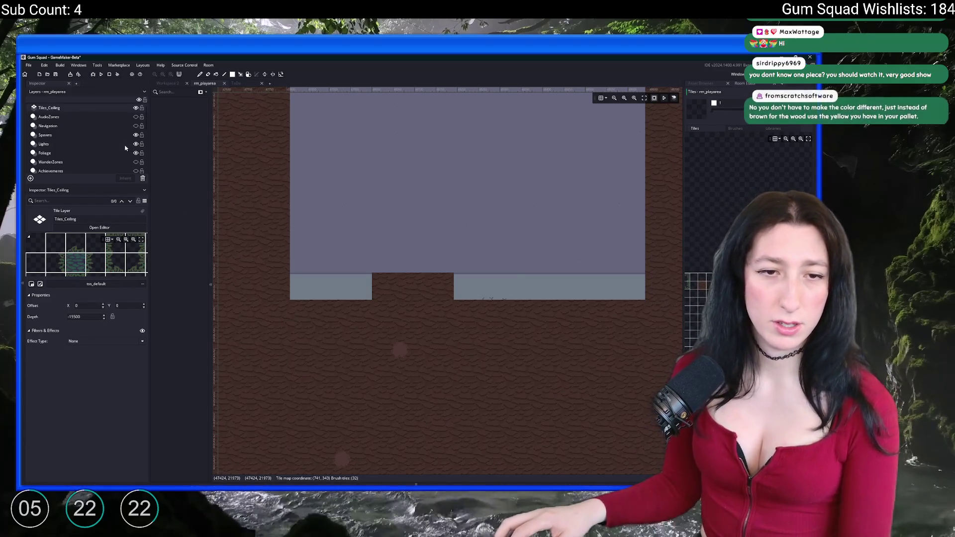
scroll(94, 152, down, 5)
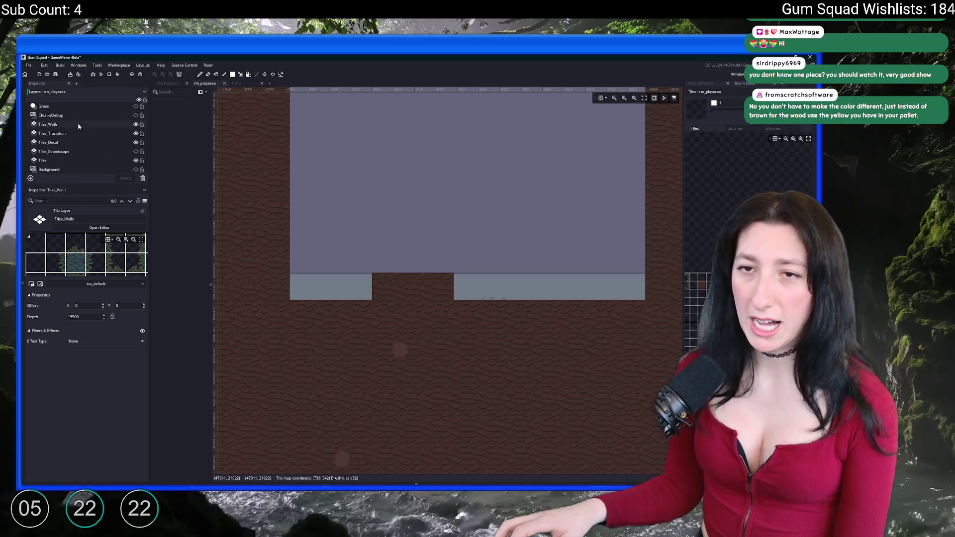
click(694, 278)
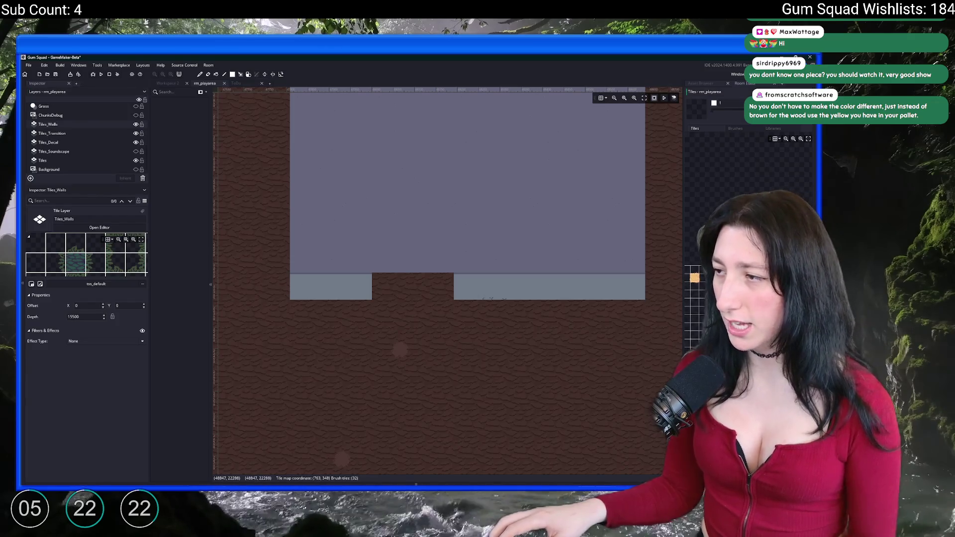
click(695, 264)
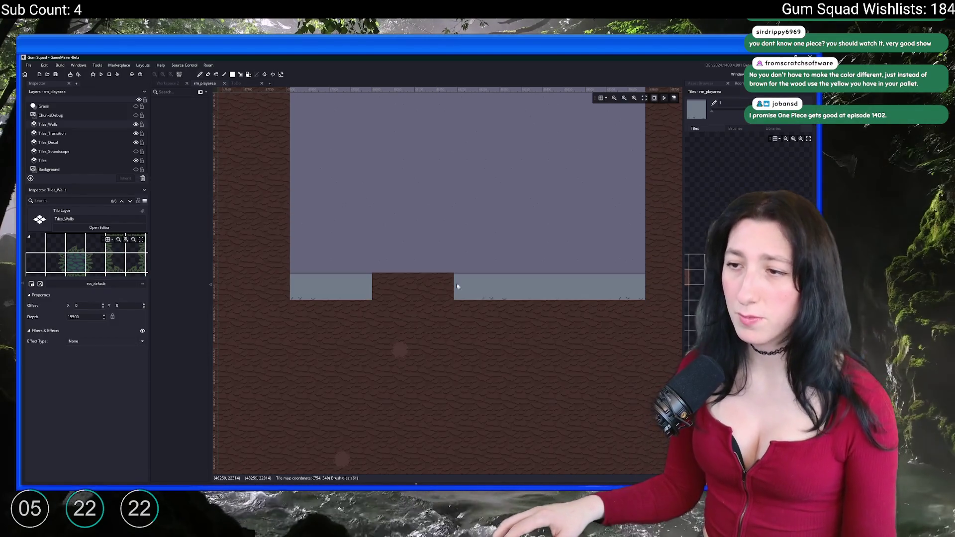
Survey the room, clear a wall tile beside the doorway gap, then undo it
scroll(502, 267, left, 2)
scroll(503, 267, down, 3)
scroll(407, 273, down, 5)
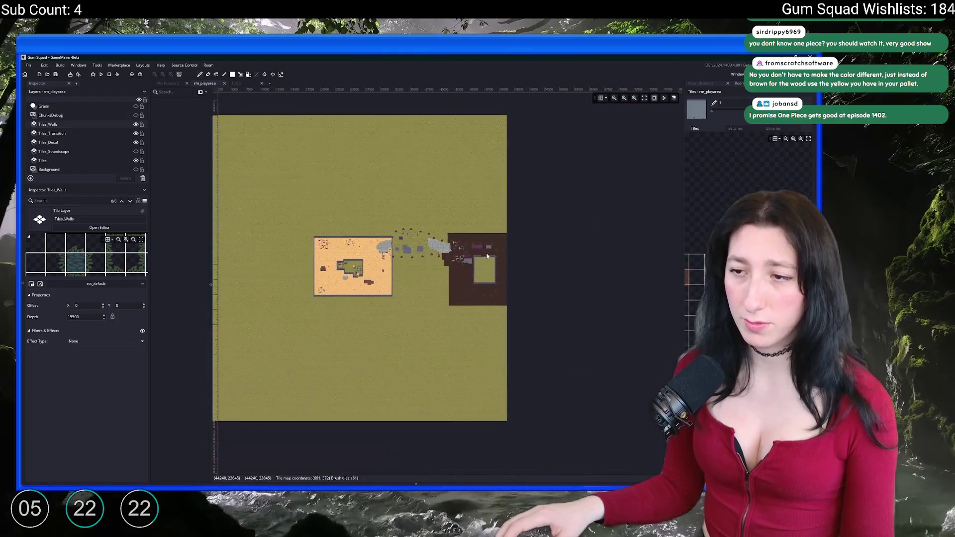
scroll(486, 264, up, 5)
scroll(383, 278, left, 10)
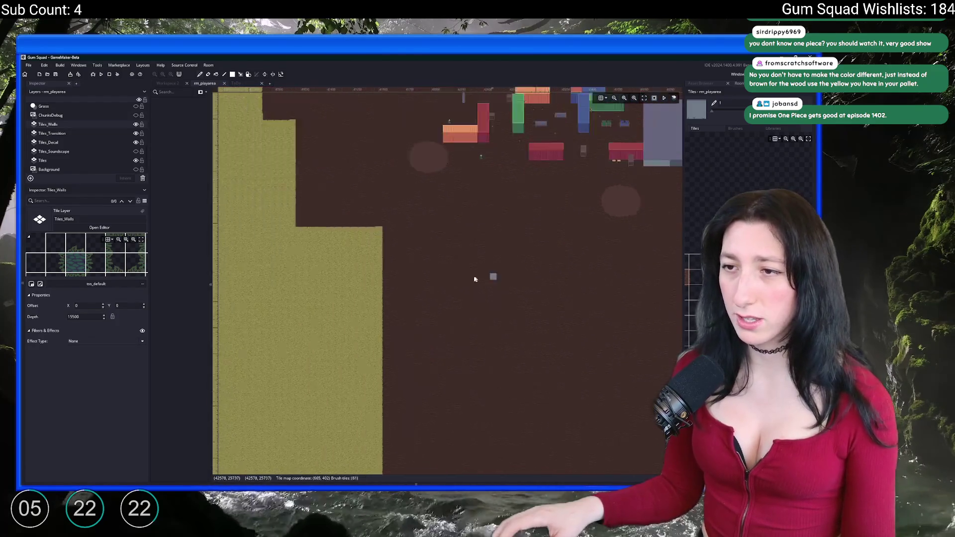
scroll(408, 283, down, 4)
scroll(442, 215, up, 6)
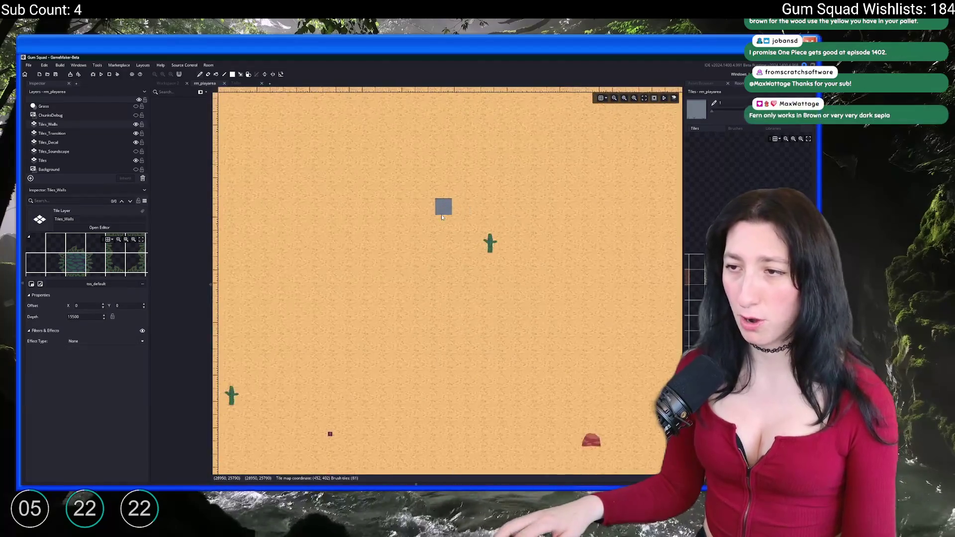
scroll(442, 215, down, 4)
scroll(470, 219, right, 10)
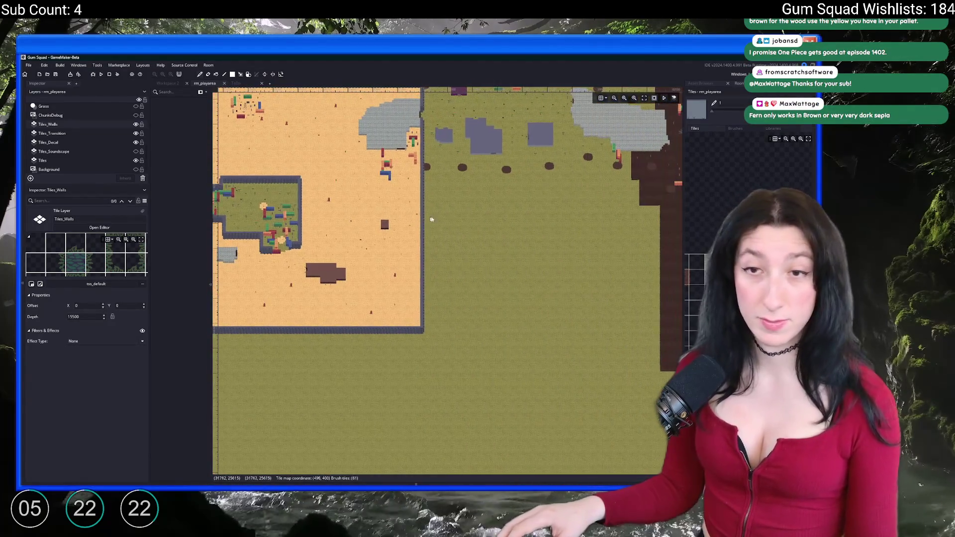
scroll(520, 269, up, 5)
scroll(520, 269, down, 4)
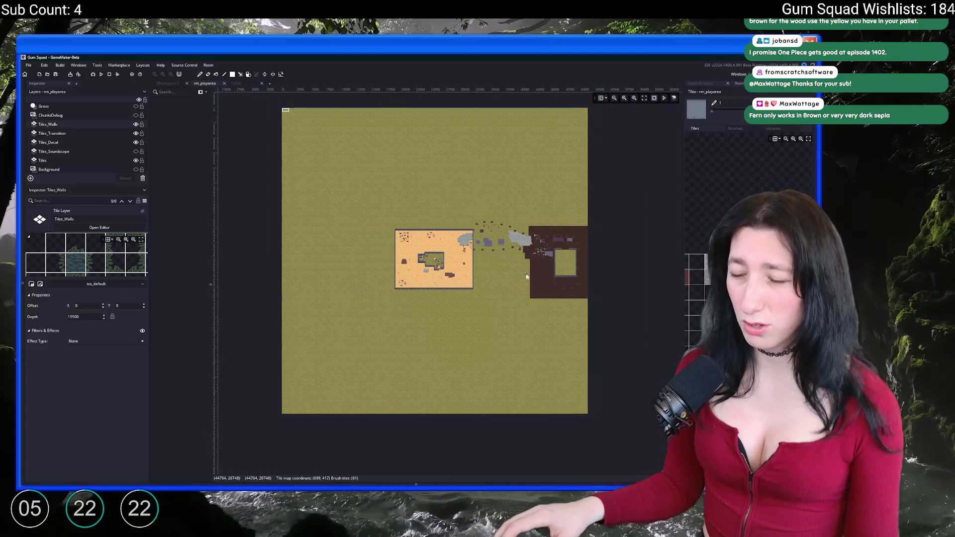
scroll(483, 278, up, 6)
scroll(427, 365, down, 4)
scroll(503, 273, up, 6)
scroll(541, 232, up, 3)
scroll(542, 232, right, 3)
click(335, 302)
key(ctrl+z)
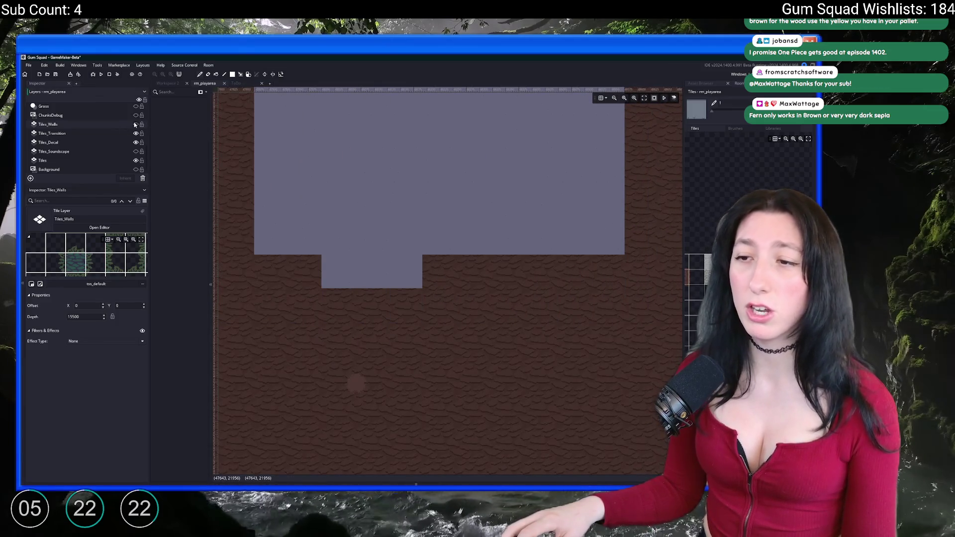
Hide Tiles_Ceiling, show Tiles_Walls again, and select the Tiles layer
scroll(134, 124, up, 5)
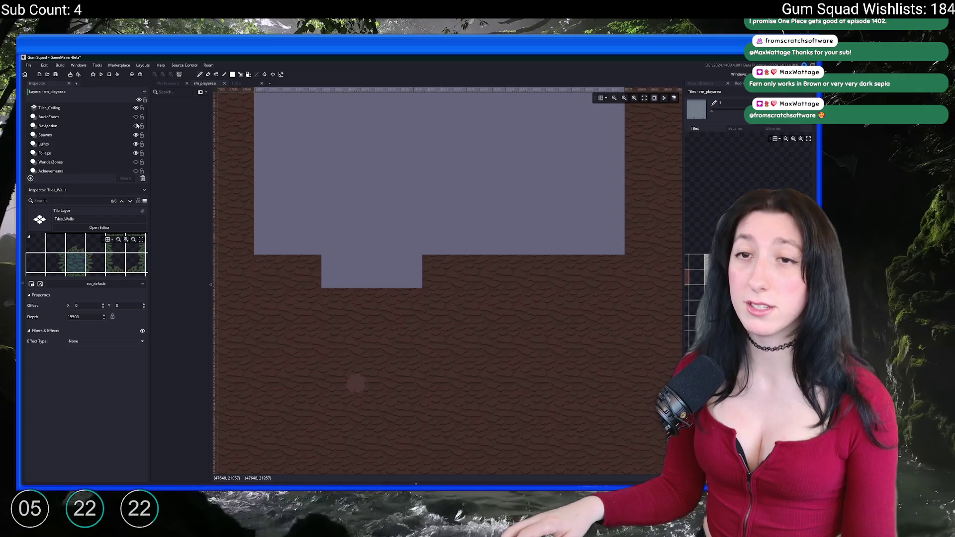
click(136, 108)
scroll(131, 124, down, 5)
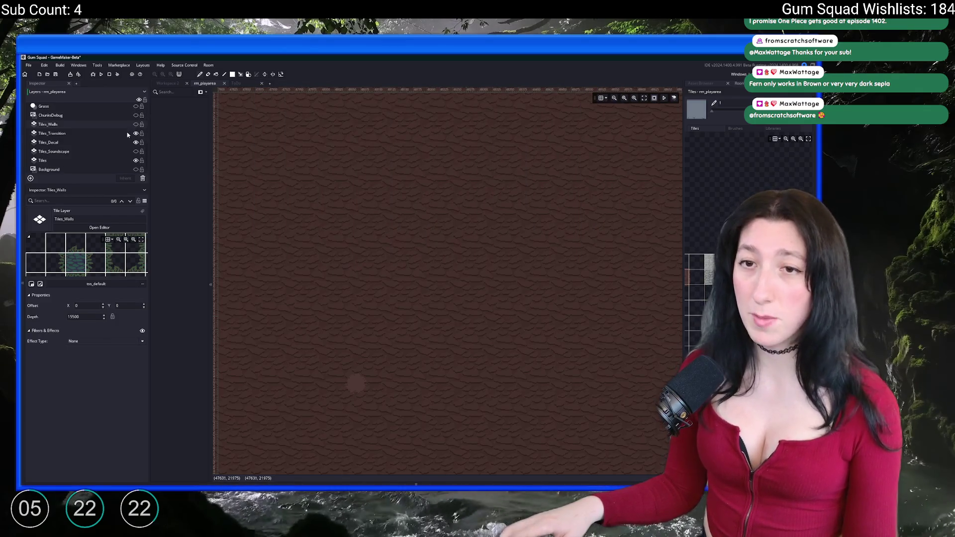
click(136, 124)
click(43, 160)
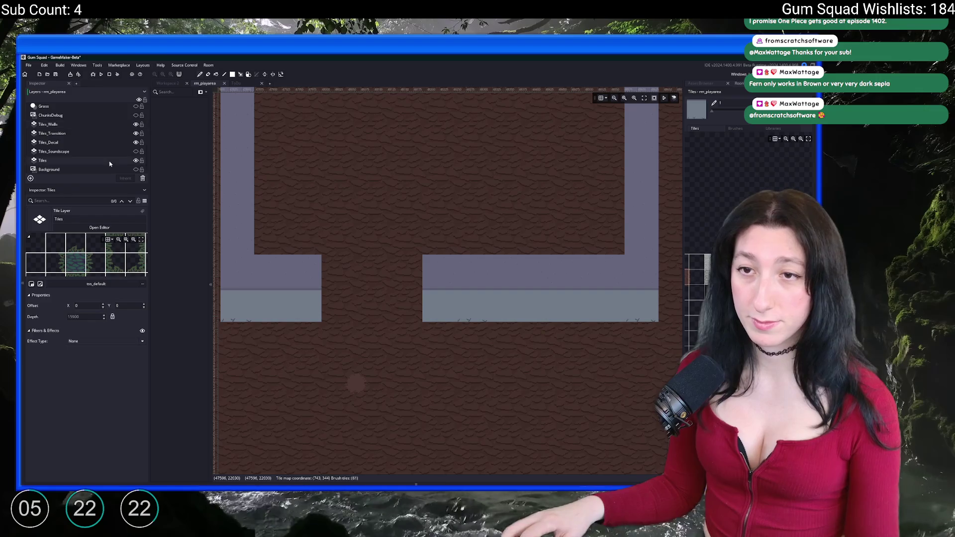
scroll(438, 229, down, 2)
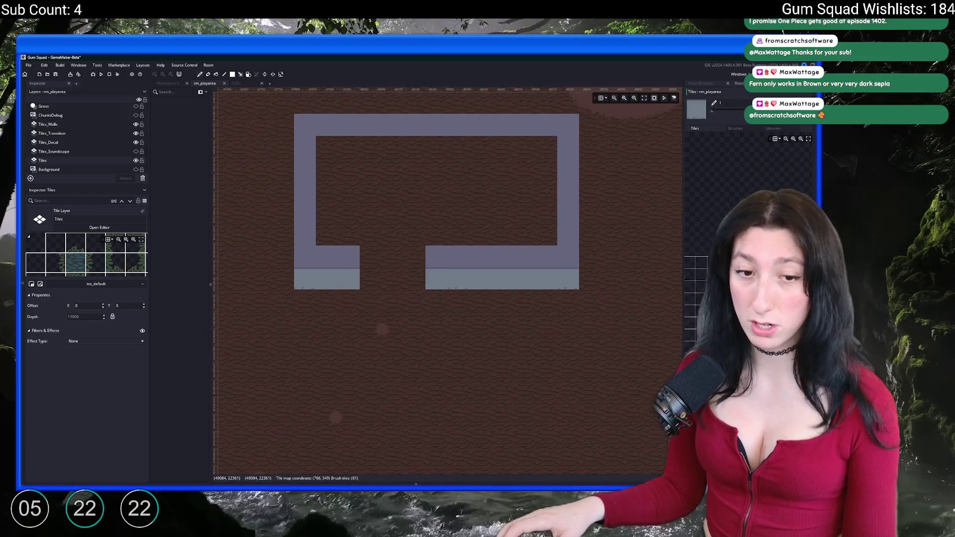
Pick the grey wall tiles as the brush and paint over the doorway gap
click(692, 272)
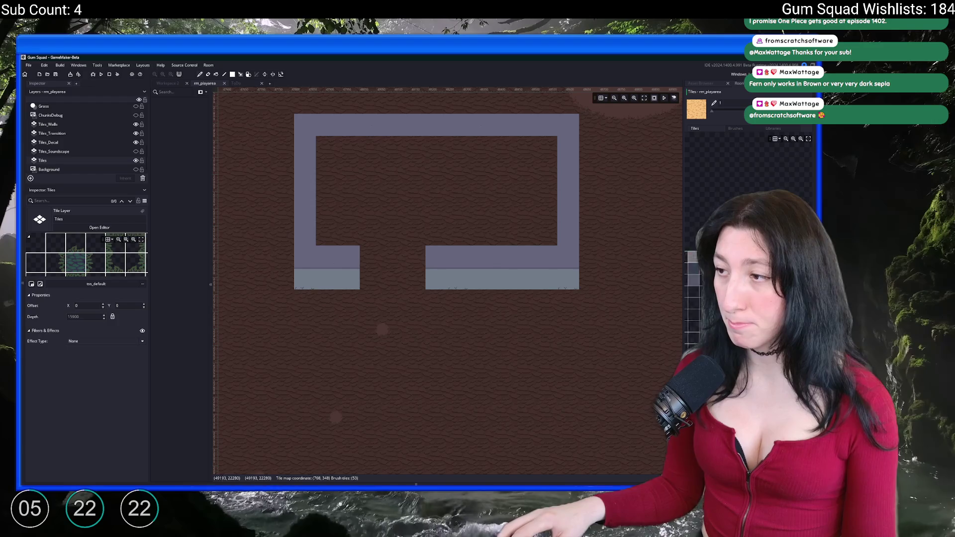
drag(689, 259, 697, 279)
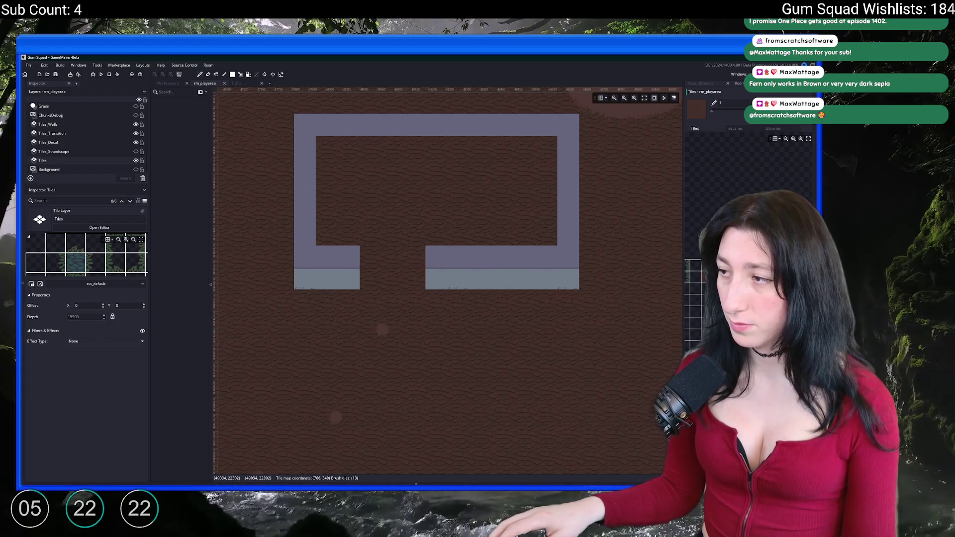
drag(689, 263, 697, 298)
drag(417, 272, 377, 258)
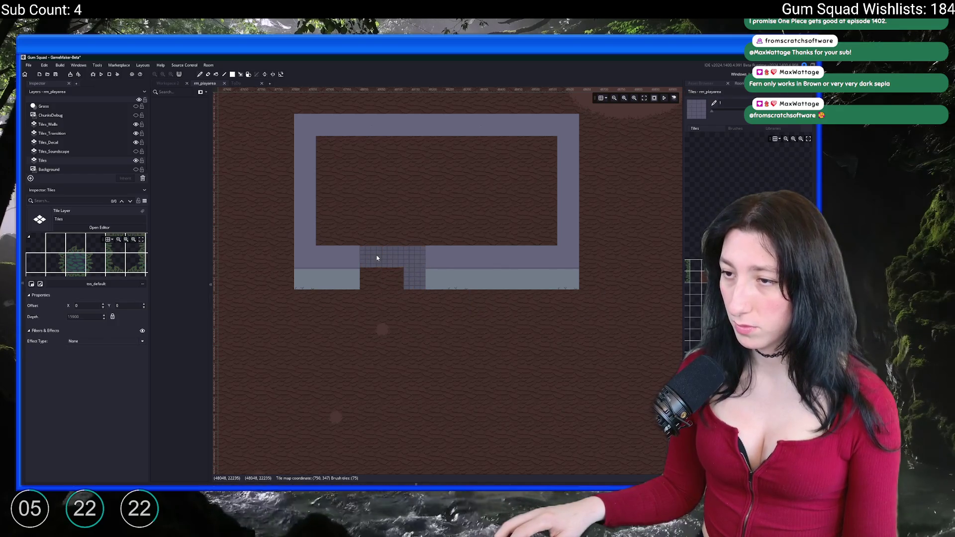
Fill the room's brown interior with grey tiles using the rectangle brush
scroll(379, 272, up, 3)
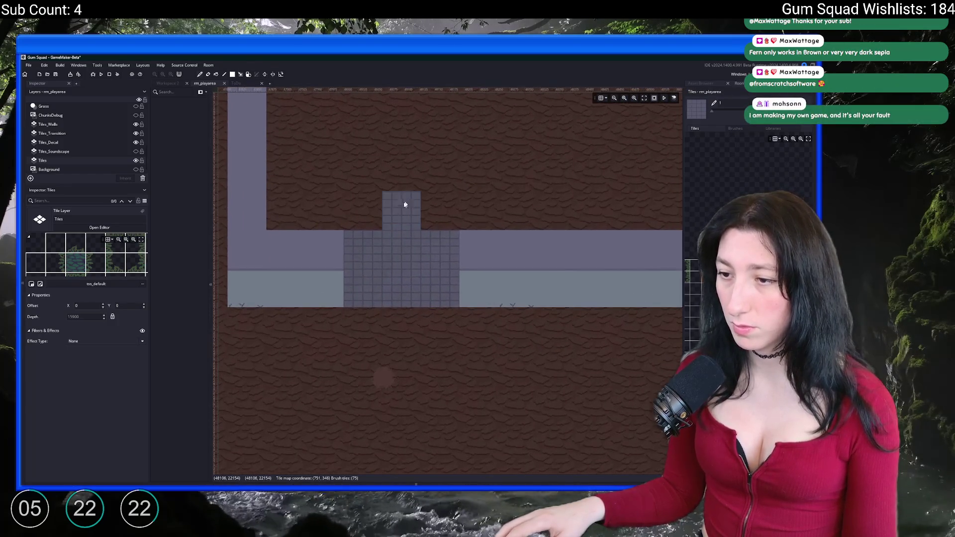
click(232, 74)
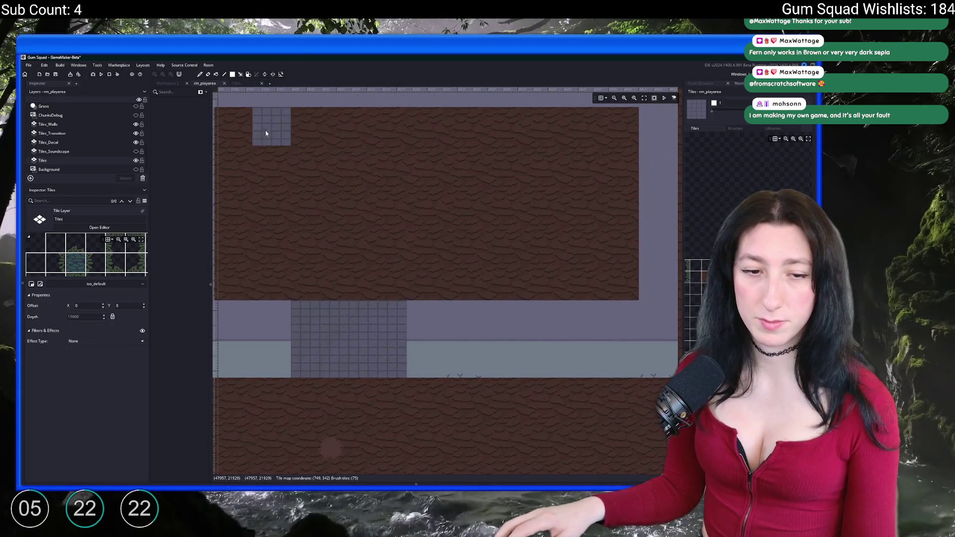
drag(236, 129, 622, 267)
Paint a light stone rectangle inside the room with a light path down to the doorway
scroll(622, 267, down, 1)
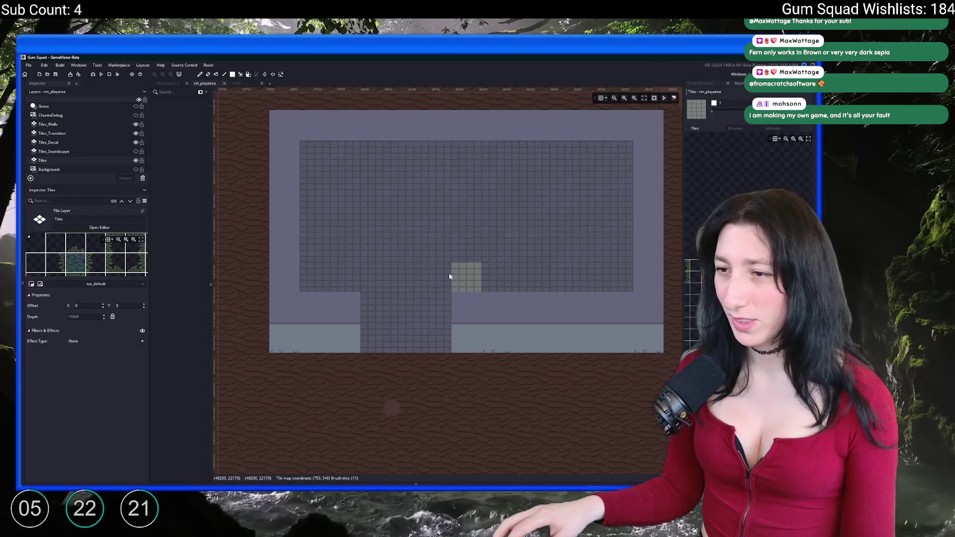
drag(356, 191, 602, 261)
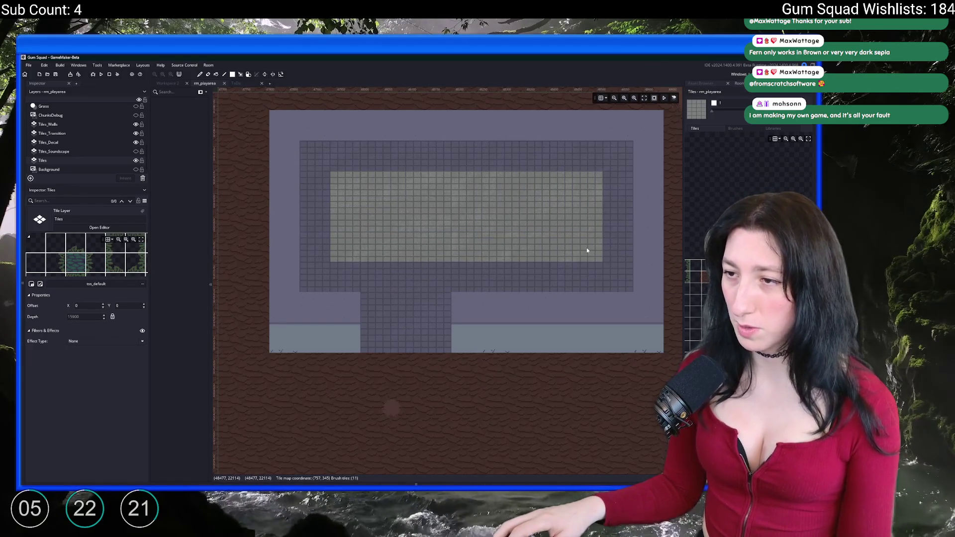
drag(406, 277, 403, 313)
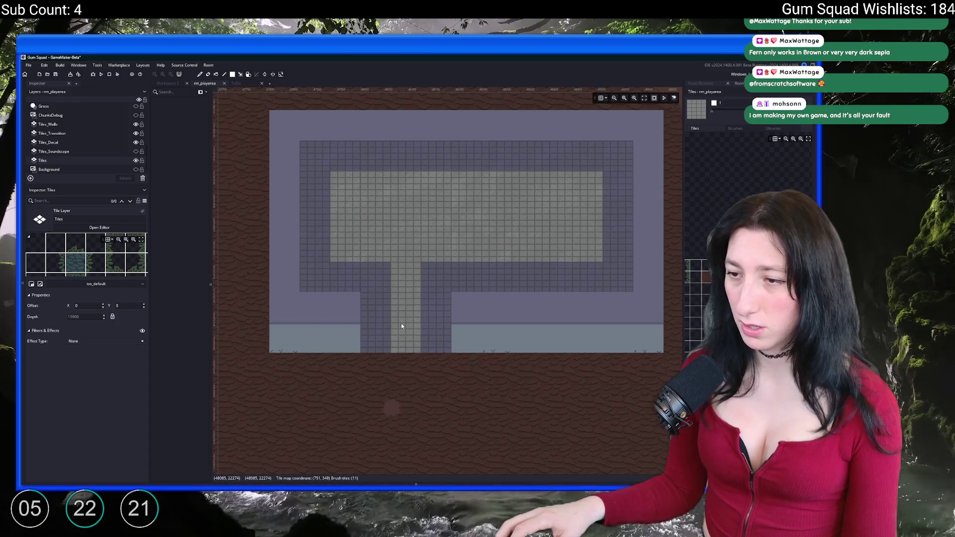
scroll(418, 329, down, 1)
scroll(421, 308, up, 1)
click(435, 309)
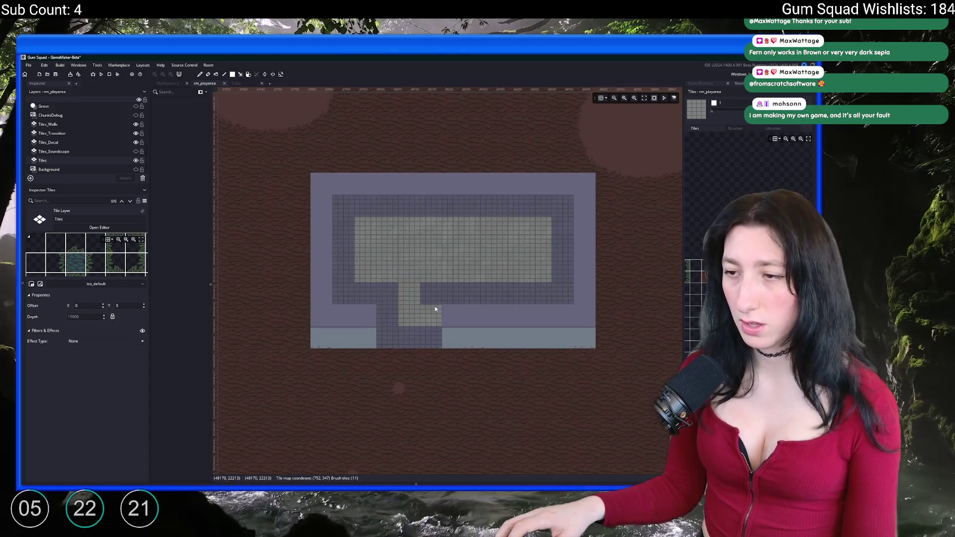
scroll(453, 299, right, 2)
key(ctrl+z)
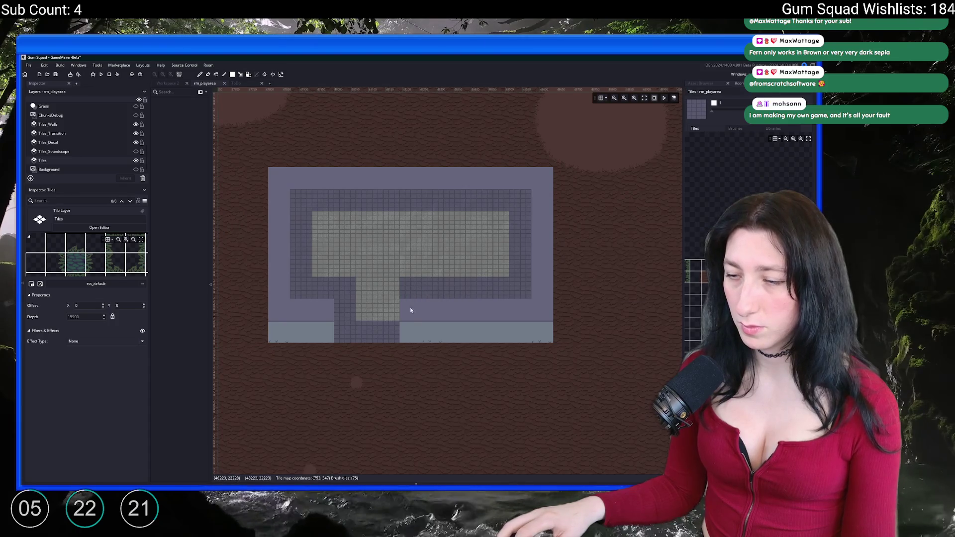
click(48, 124)
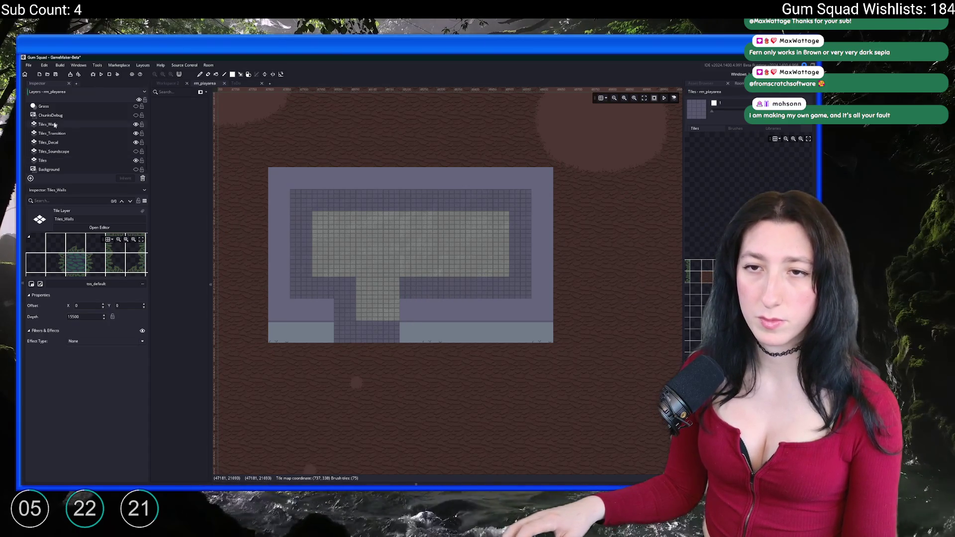
Show Tiles_Ceiling to check coverage, save the project with Ctrl+S, then hide the ceiling again
click(416, 318)
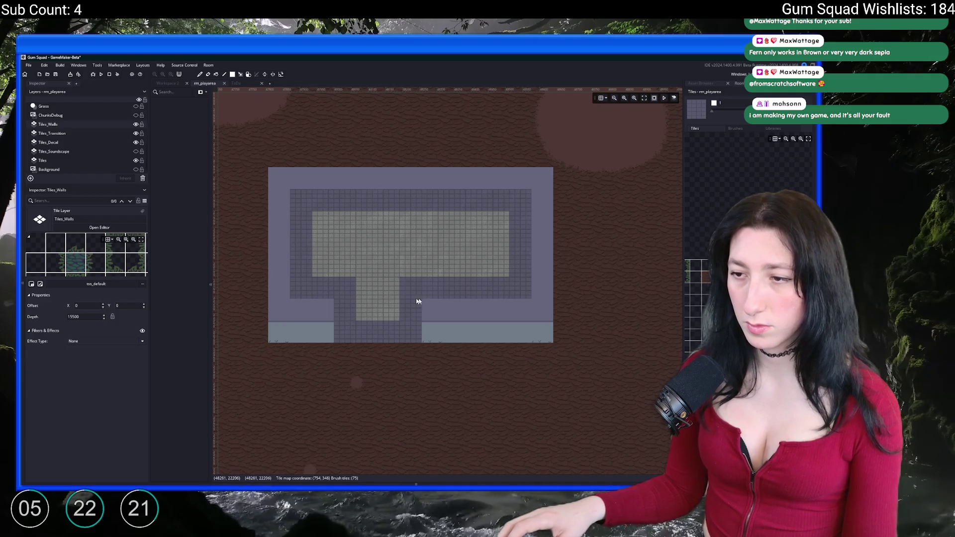
scroll(95, 147, up, 3)
click(84, 107)
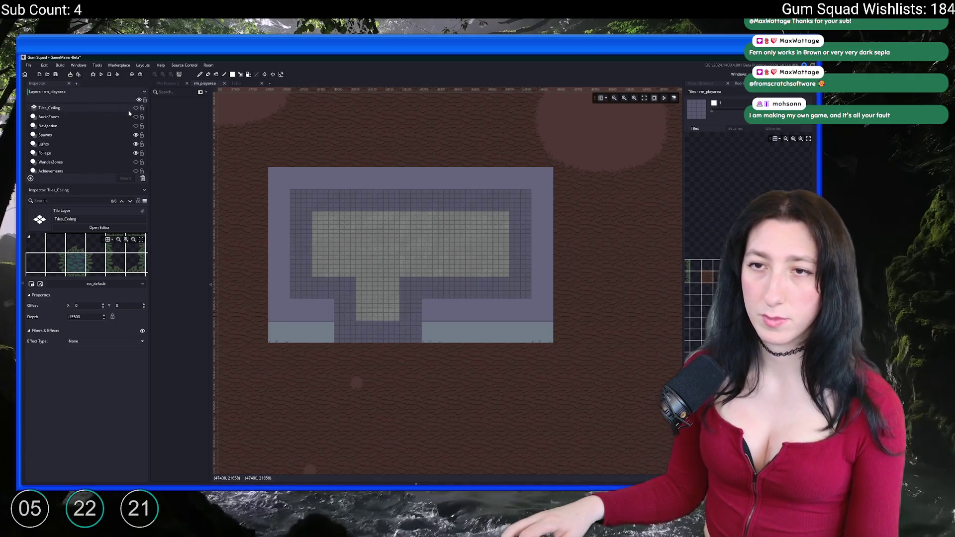
click(135, 108)
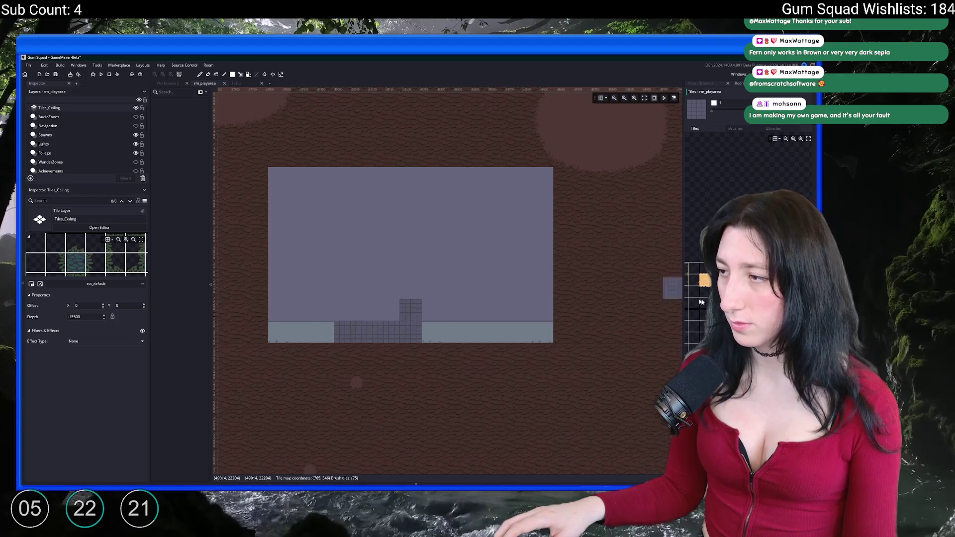
click(705, 280)
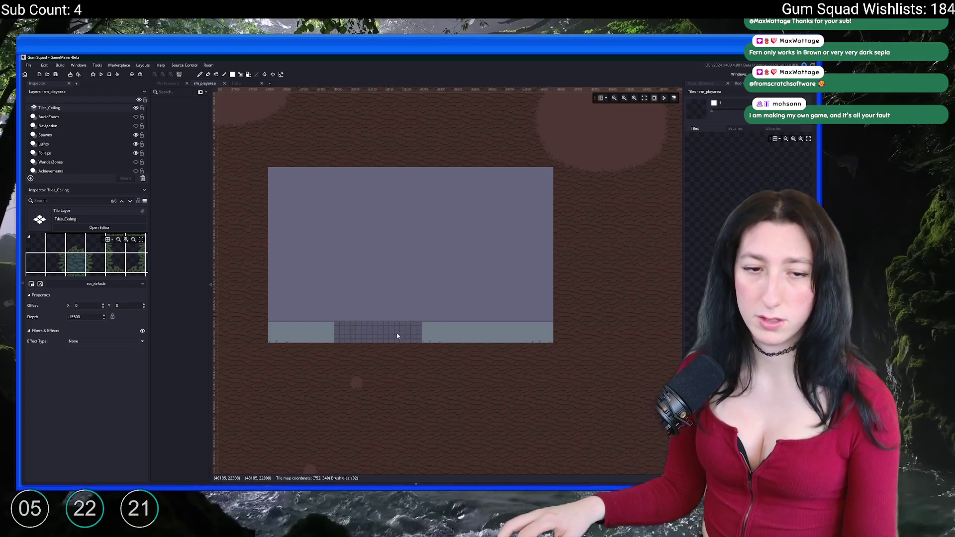
key(ctrl+s)
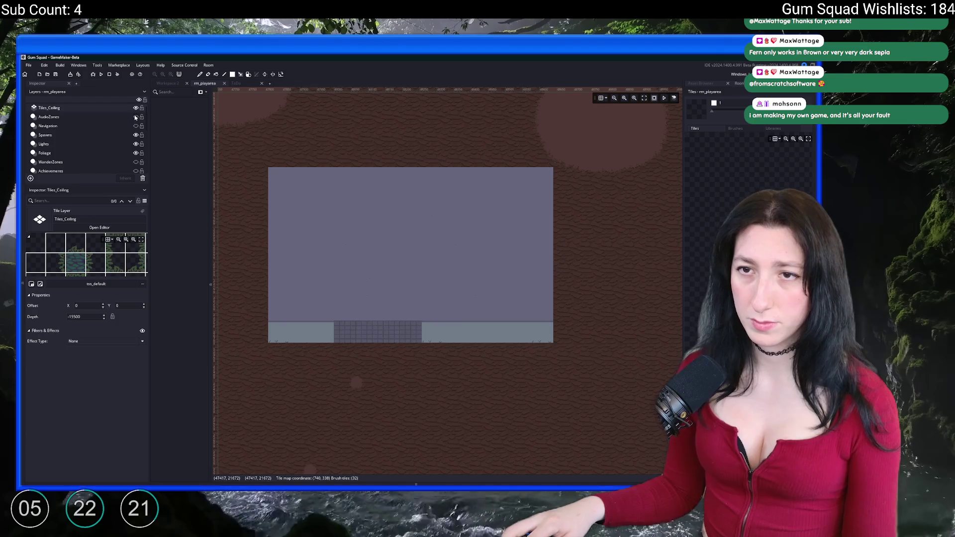
click(136, 108)
scroll(106, 145, down, 5)
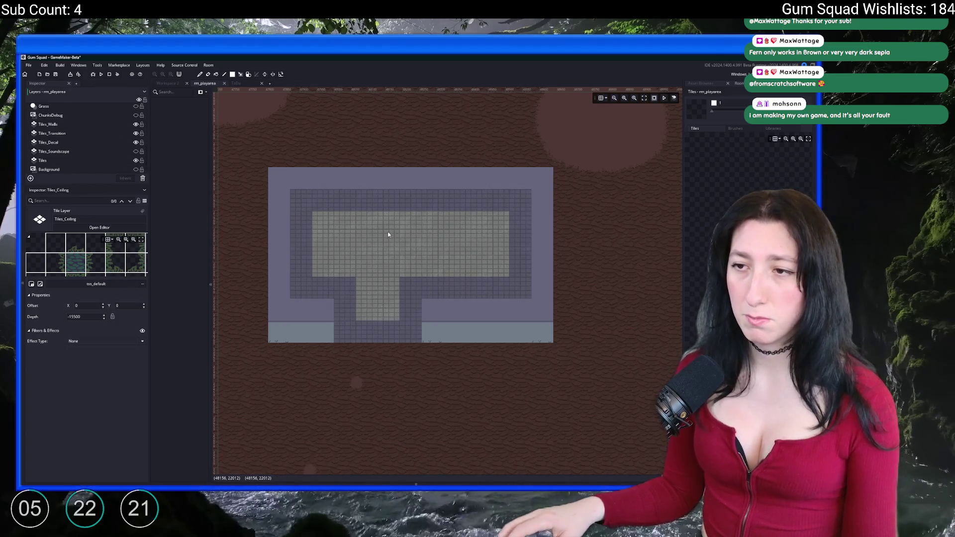
scroll(407, 205, up, 5)
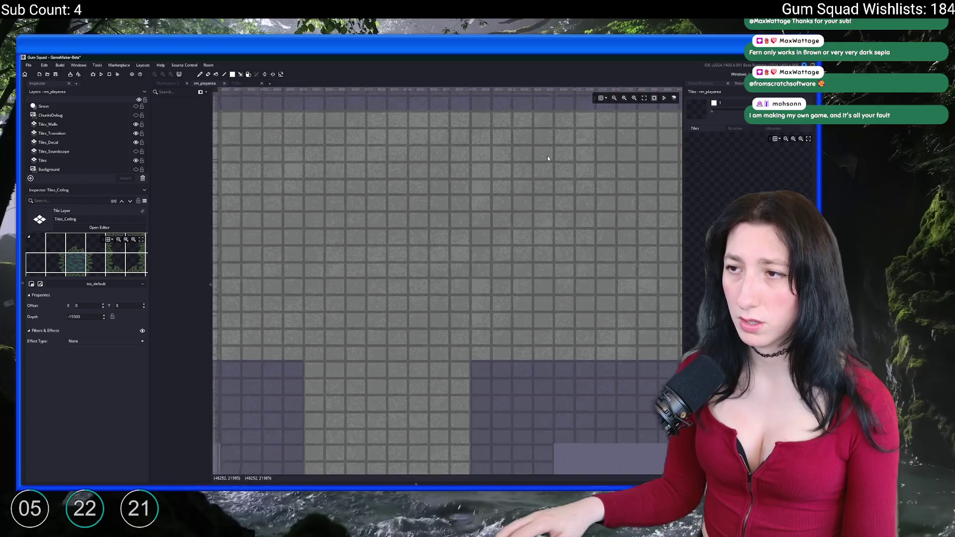
scroll(543, 158, down, 5)
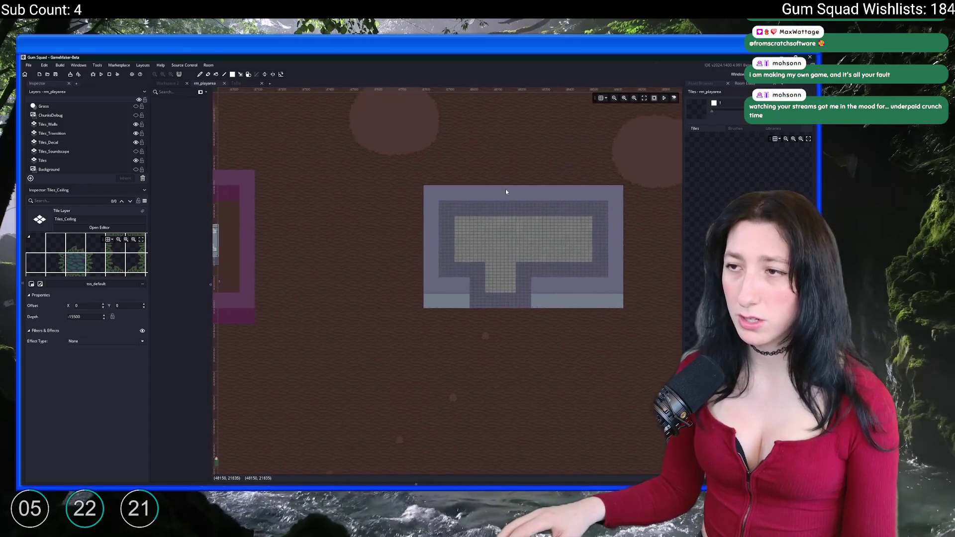
click(67, 126)
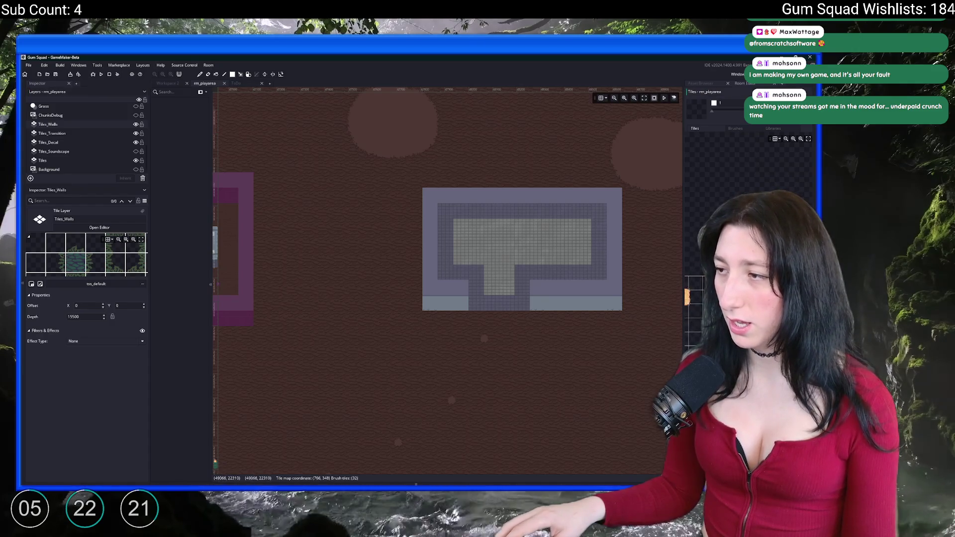
On Tiles_Walls, paint a maroon trim strip along the room's top inner wall
key(ctrl+v)
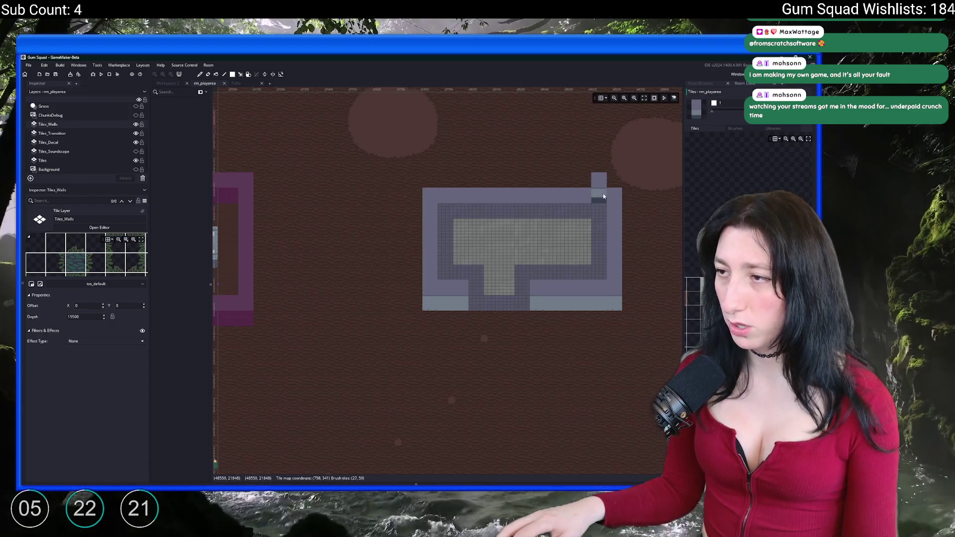
scroll(458, 192, down, 5)
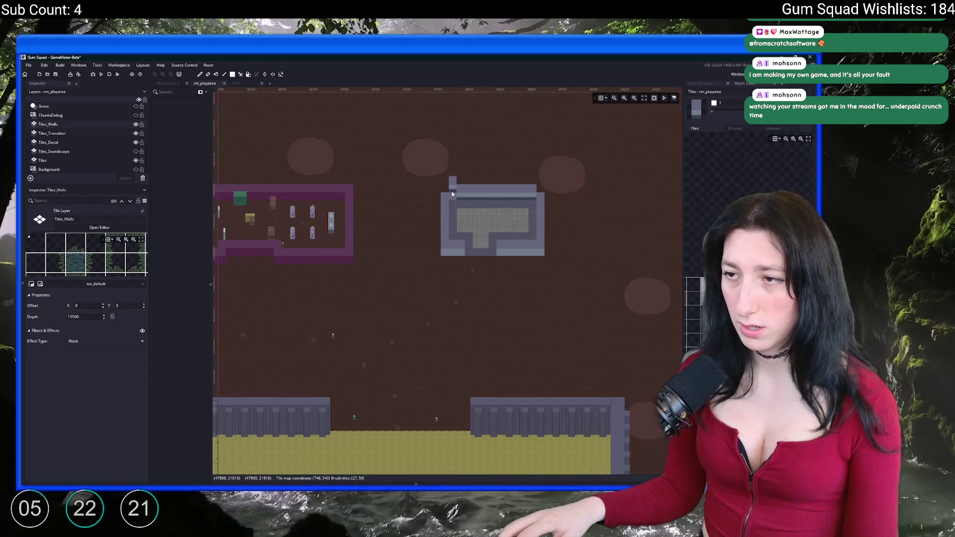
scroll(689, 208, up, 3)
mouse_move(689, 208)
mouse_down()
mouse_move(476, 239)
mouse_move(343, 272)
mouse_up()
scroll(448, 209, up, 6)
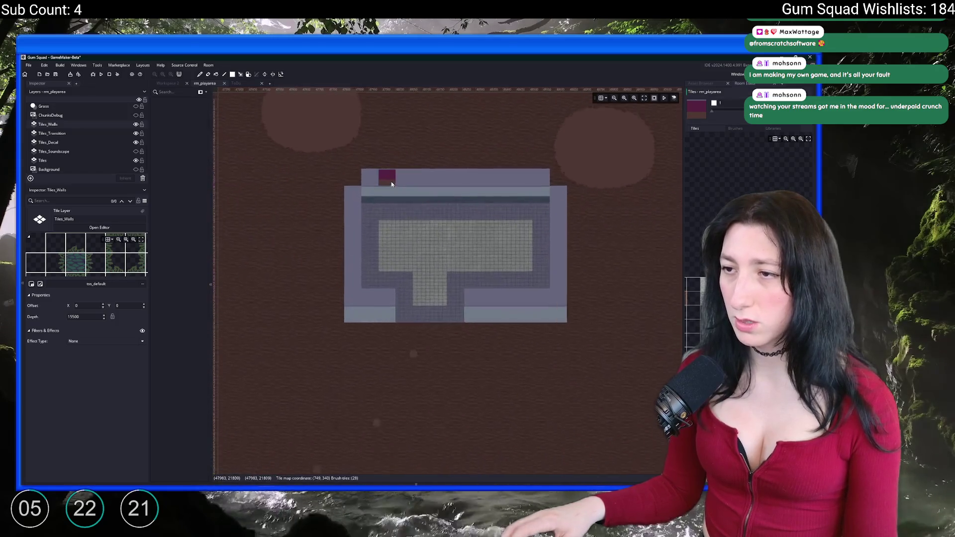
drag(476, 212, 546, 213)
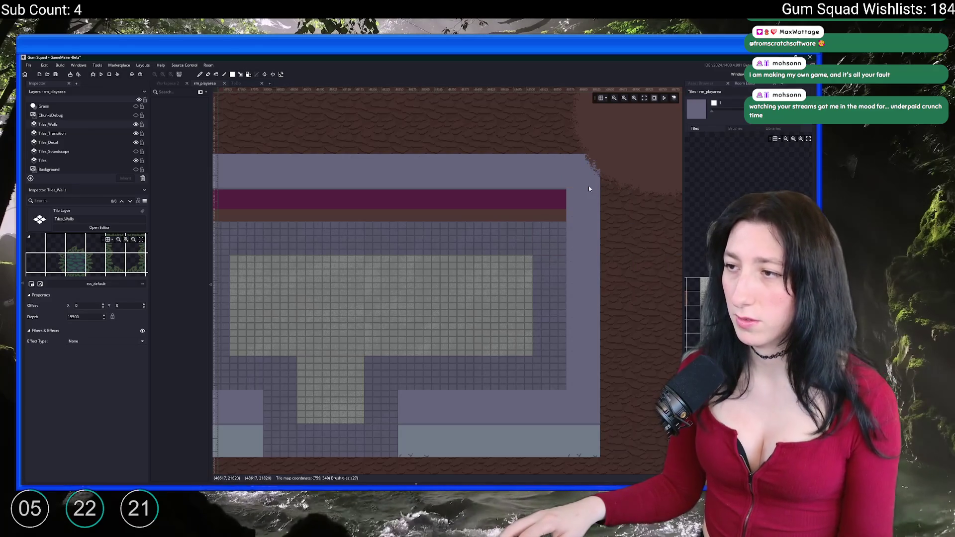
scroll(573, 199, down, 2)
drag(396, 241, 480, 227)
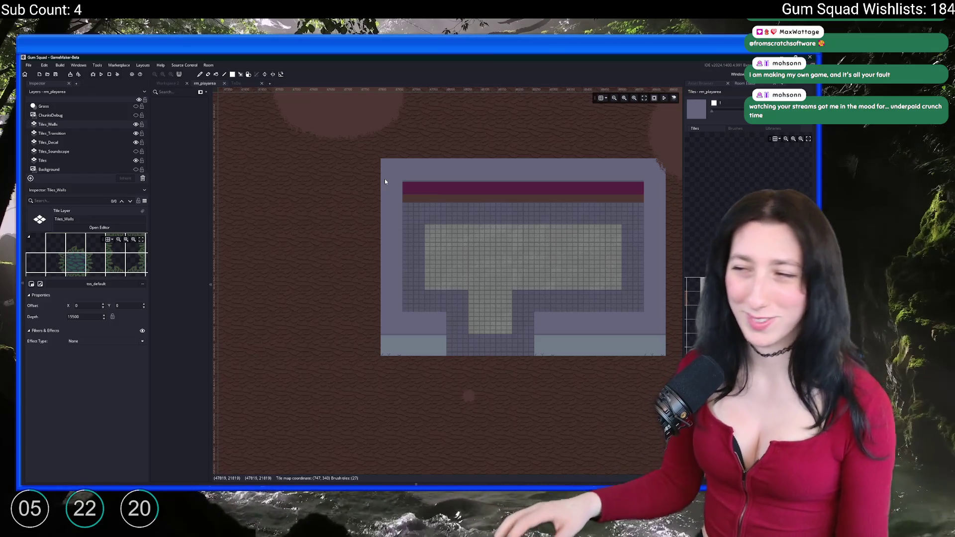
Select the Tiles_Ceiling layer and make its ceiling tiles visible again
drag(583, 207, 488, 229)
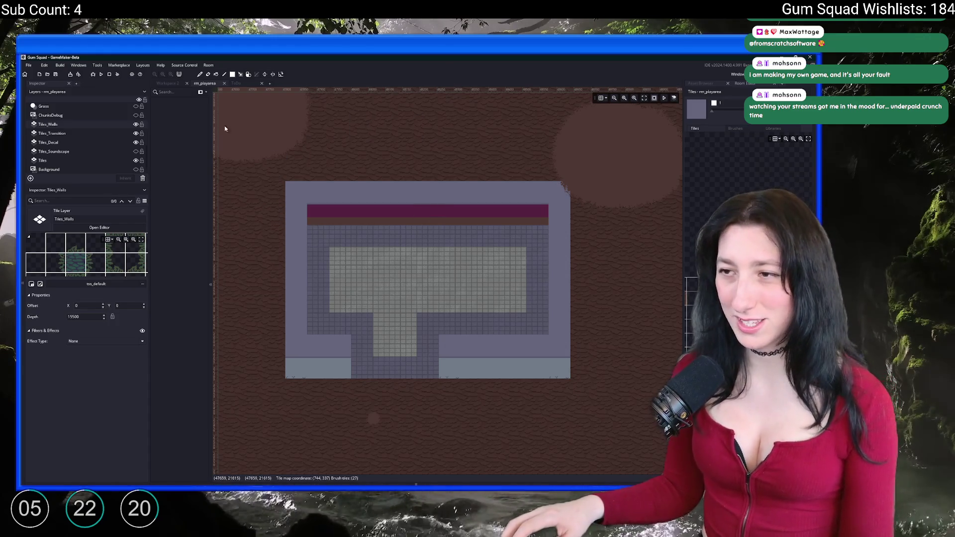
scroll(84, 116, up, 3)
click(85, 107)
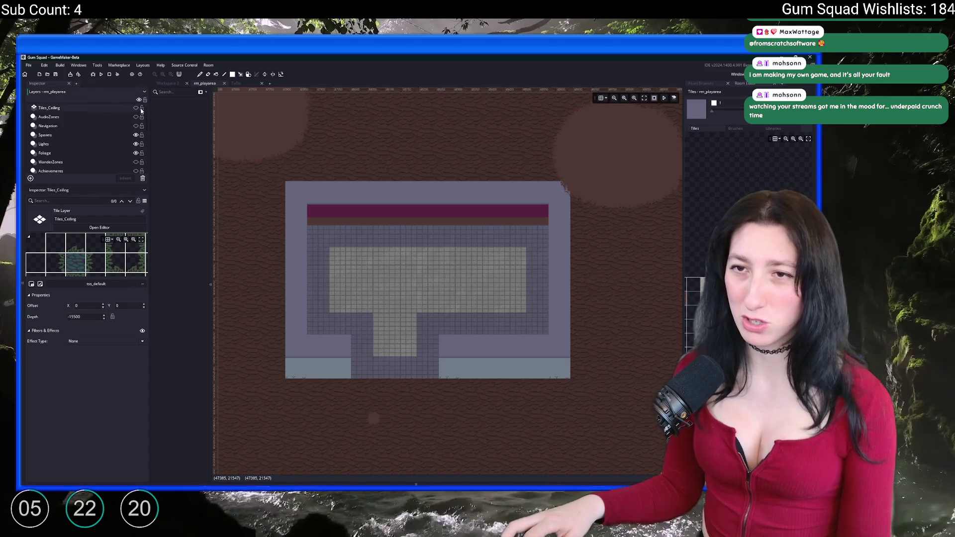
click(136, 107)
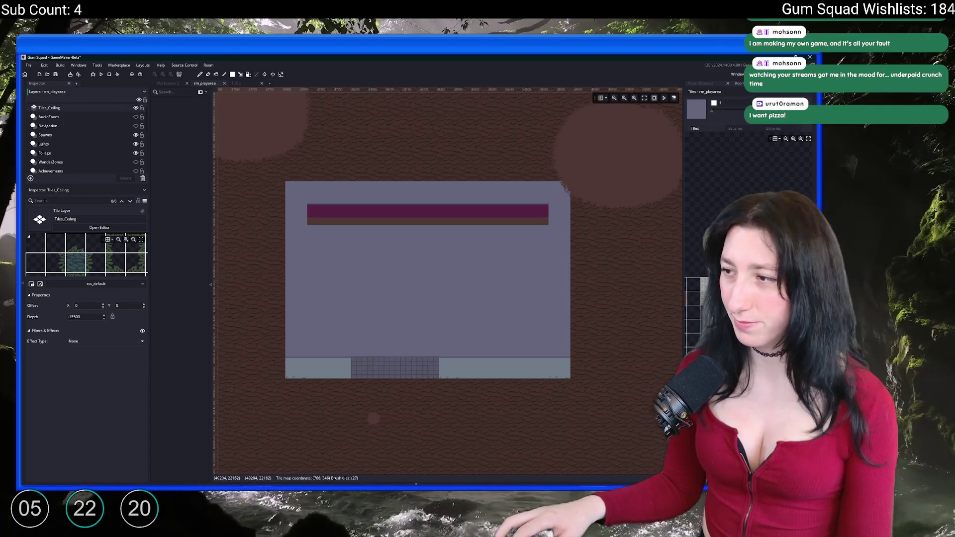
Erase the top strip of ceiling tiles and hide the Tiles_Ceiling layer
drag(547, 214, 304, 214)
click(136, 108)
scroll(120, 141, down, 5)
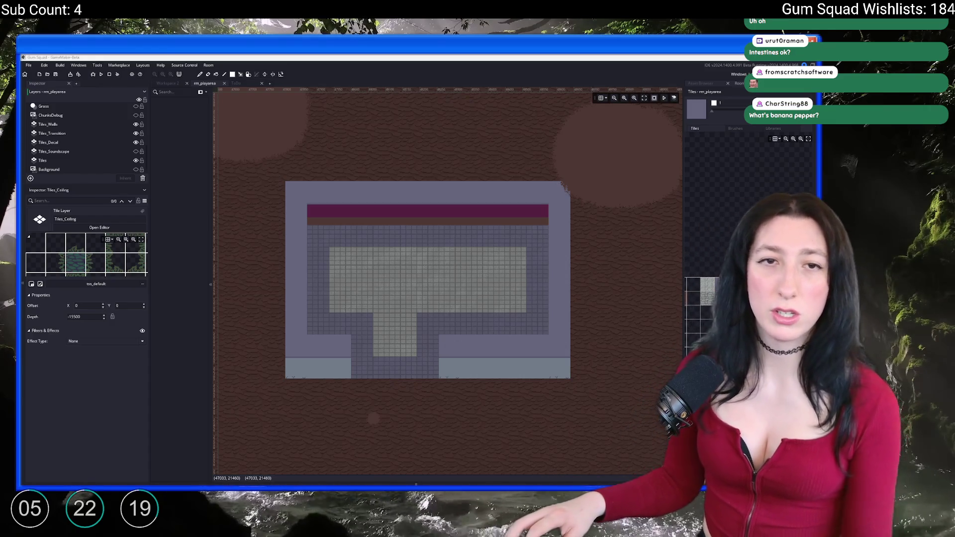
Search Google for 'banana pepper' and view its photo larger
text(ba)
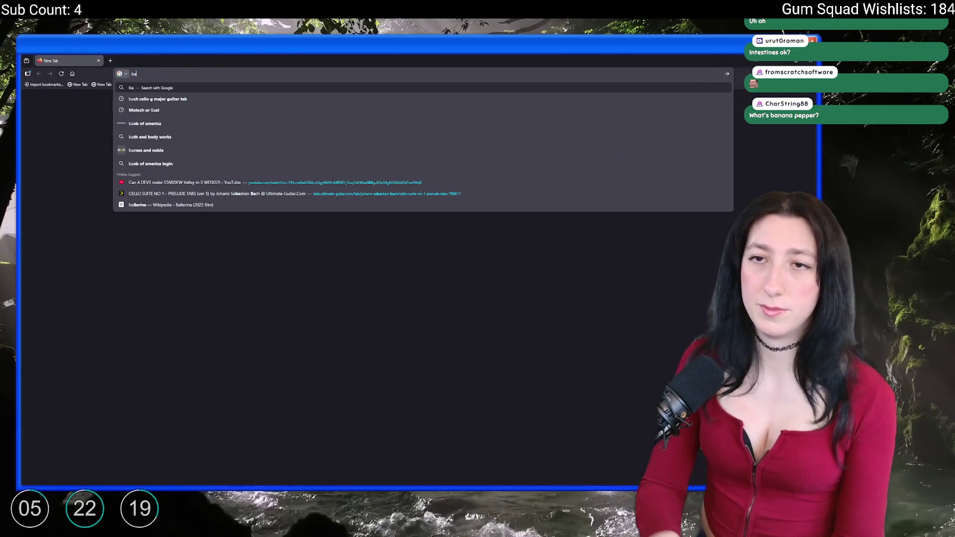
text(nana pepper)
key(Return)
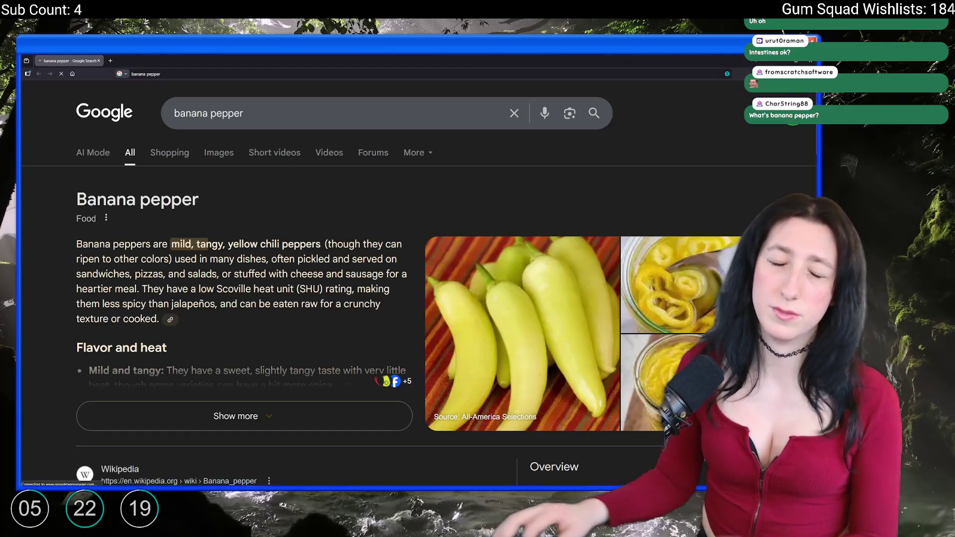
click(579, 353)
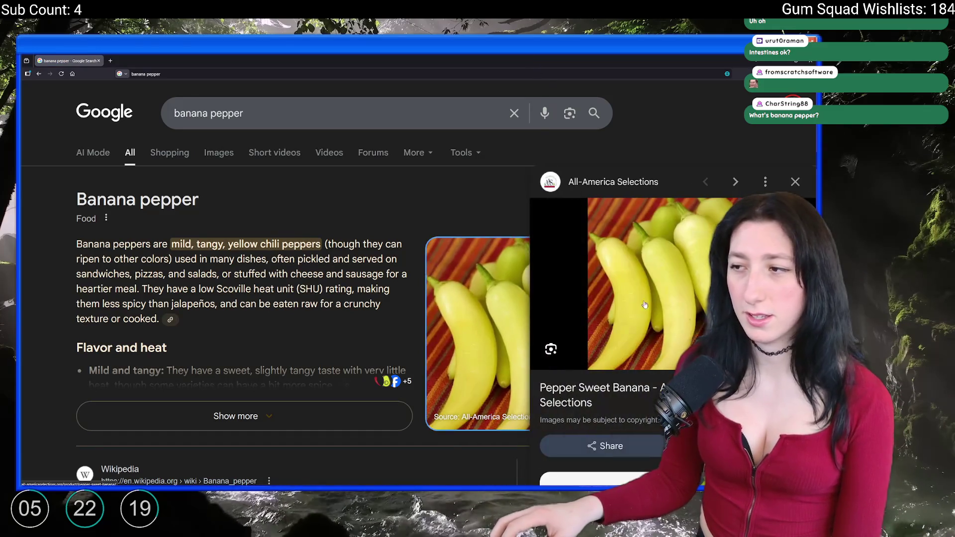
scroll(390, 241, down, 4)
scroll(390, 241, up, 4)
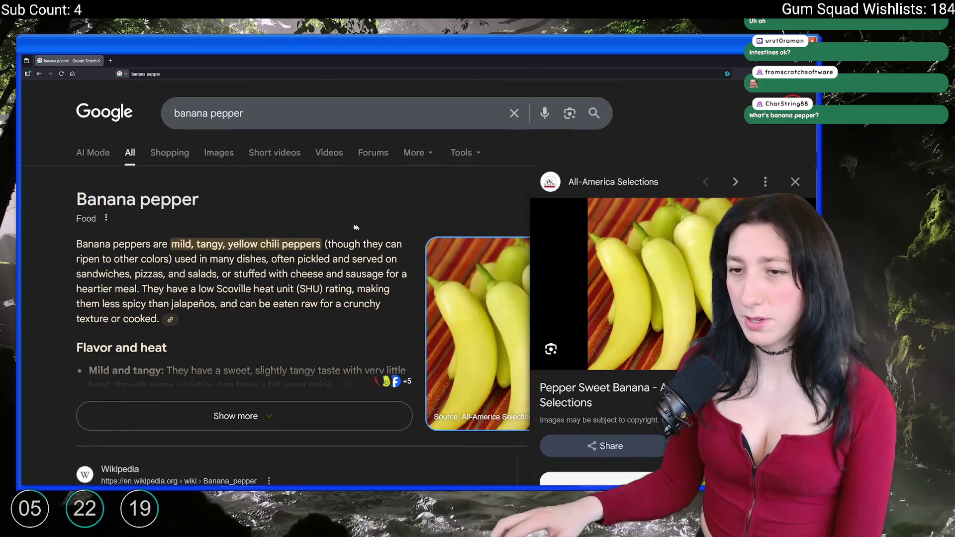
scroll(253, 223, down, 2)
scroll(249, 234, down, 7)
scroll(250, 234, up, 10)
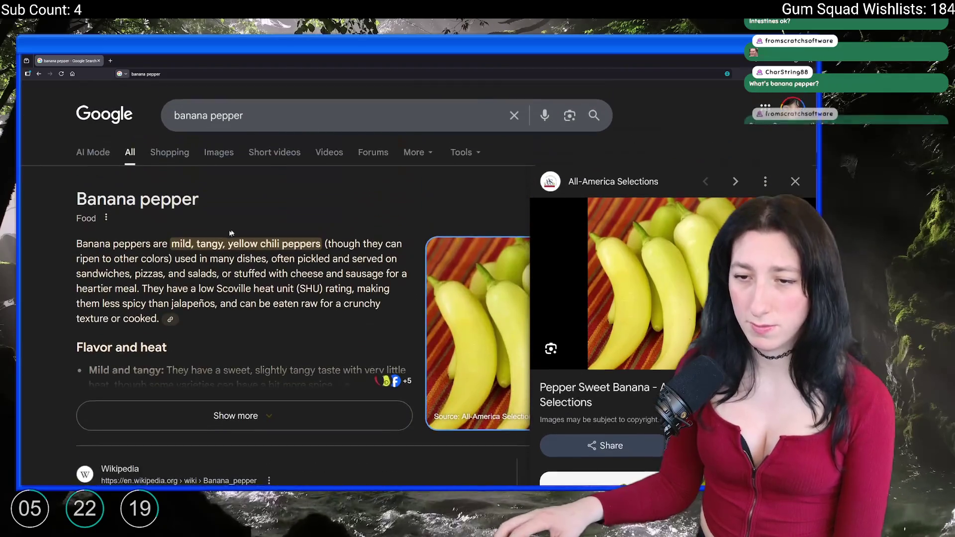
Browse the banana pepper image results, then expand the summary panel with Show more
click(211, 154)
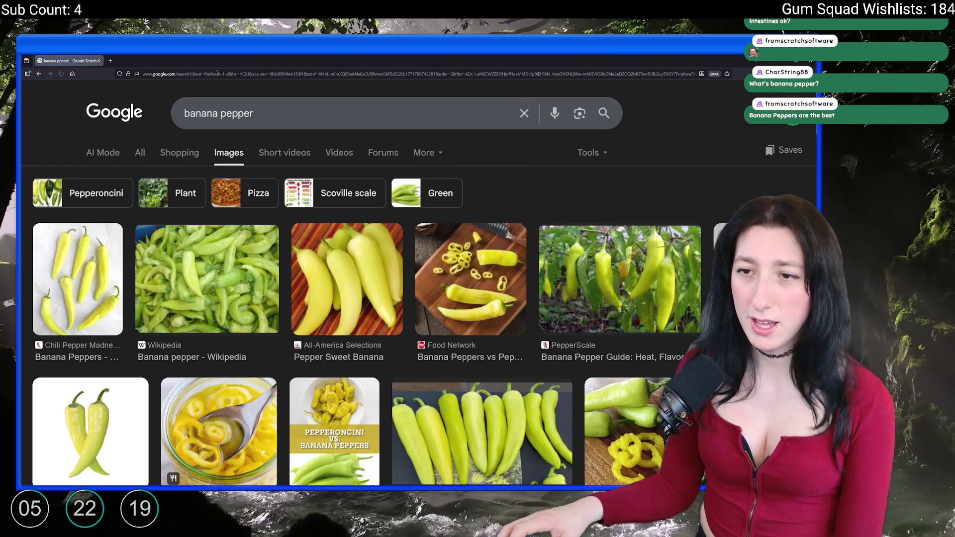
scroll(202, 327, down, 3)
scroll(201, 327, up, 3)
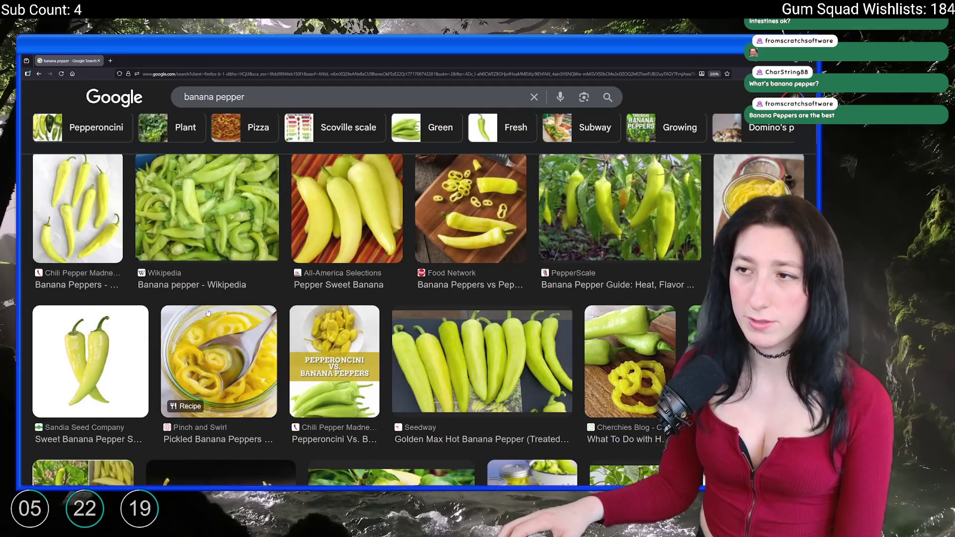
scroll(397, 222, down, 4)
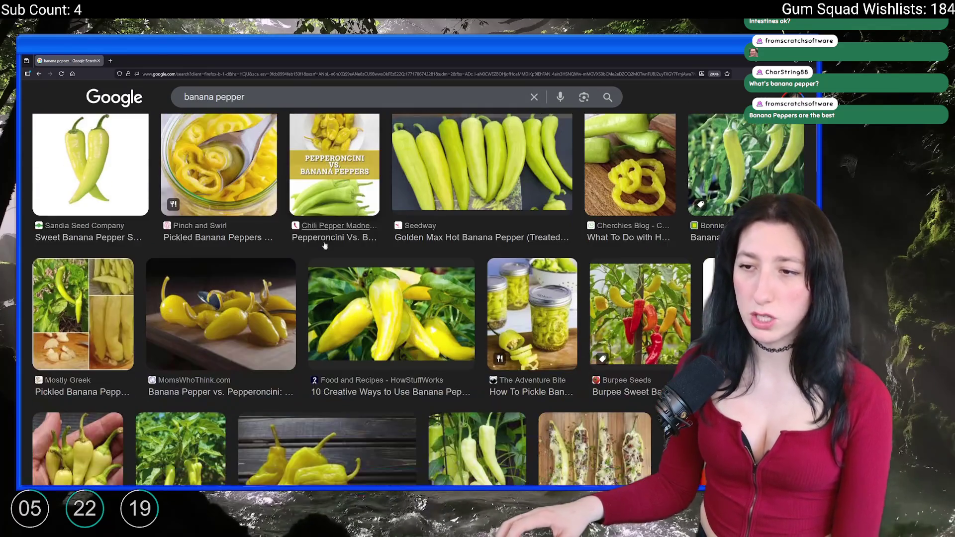
scroll(326, 213, up, 5)
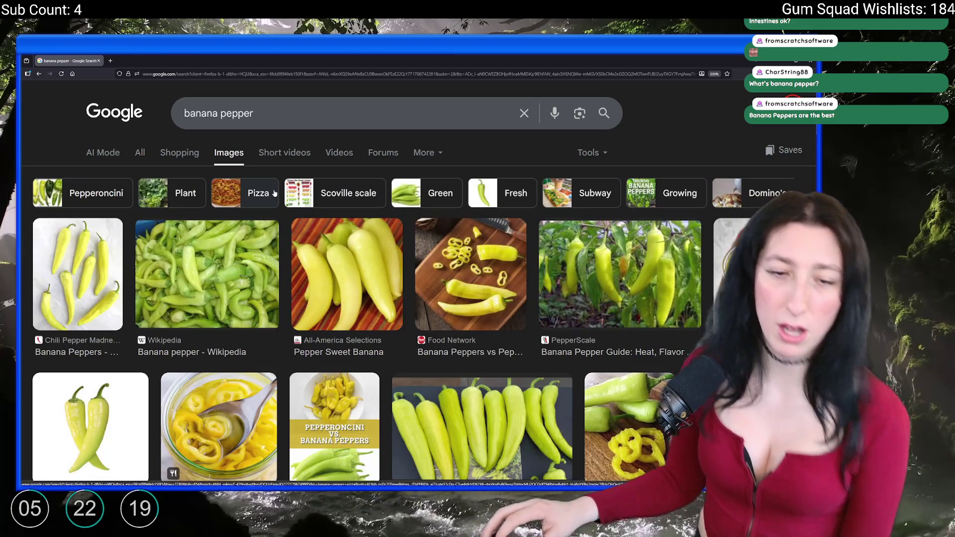
click(40, 74)
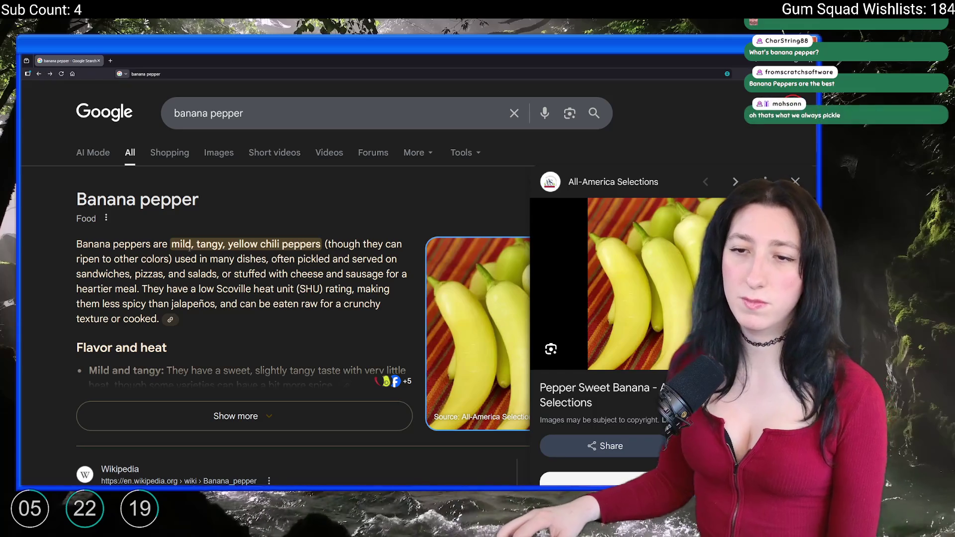
scroll(220, 333, down, 2)
click(220, 334)
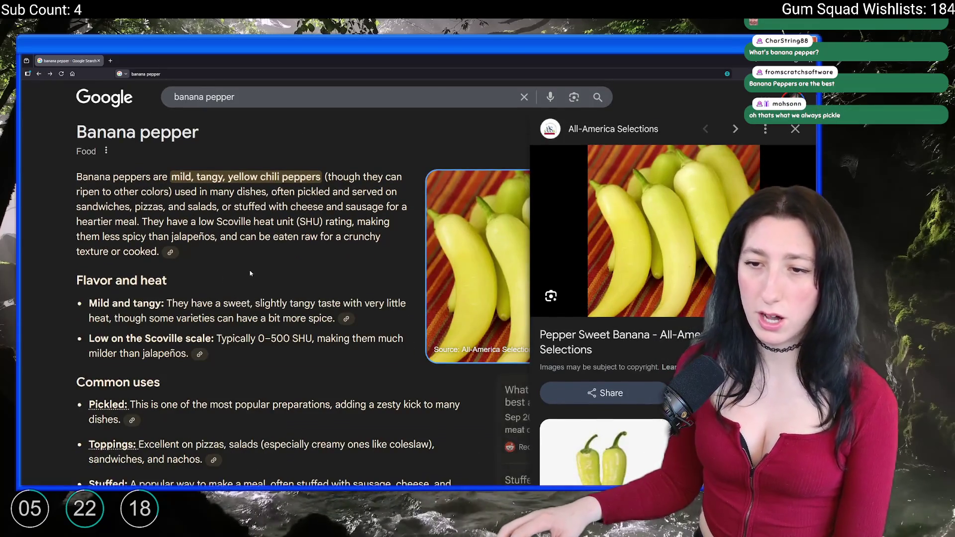
scroll(224, 226, down, 3)
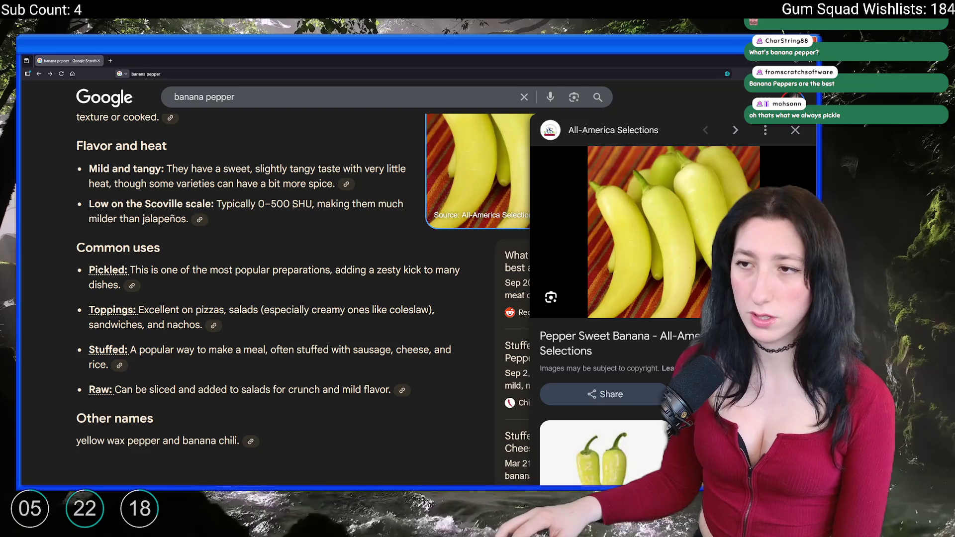
Replace the search query with 'What's the shu of takis'
double_click(280, 204)
triple_click(199, 97)
text(Wh)
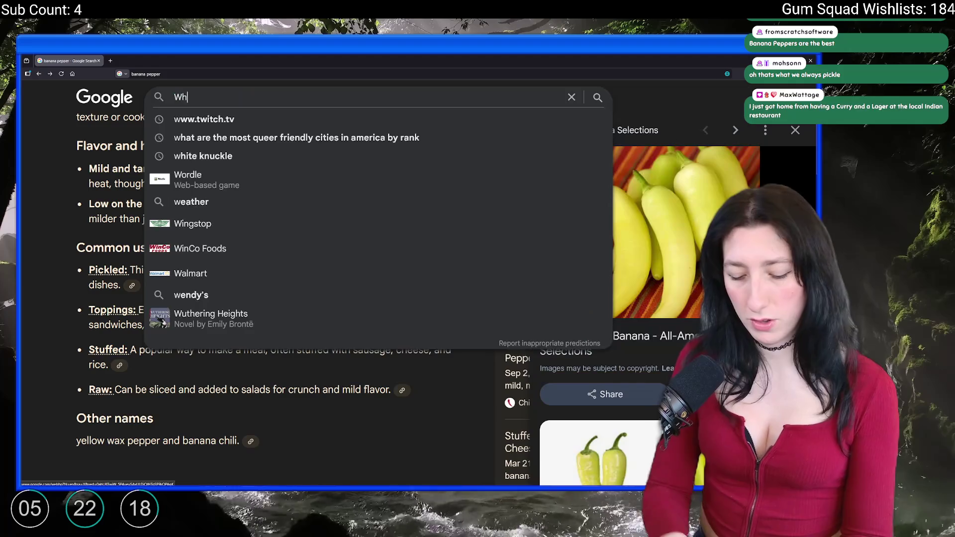
text(at's the shu of takis)
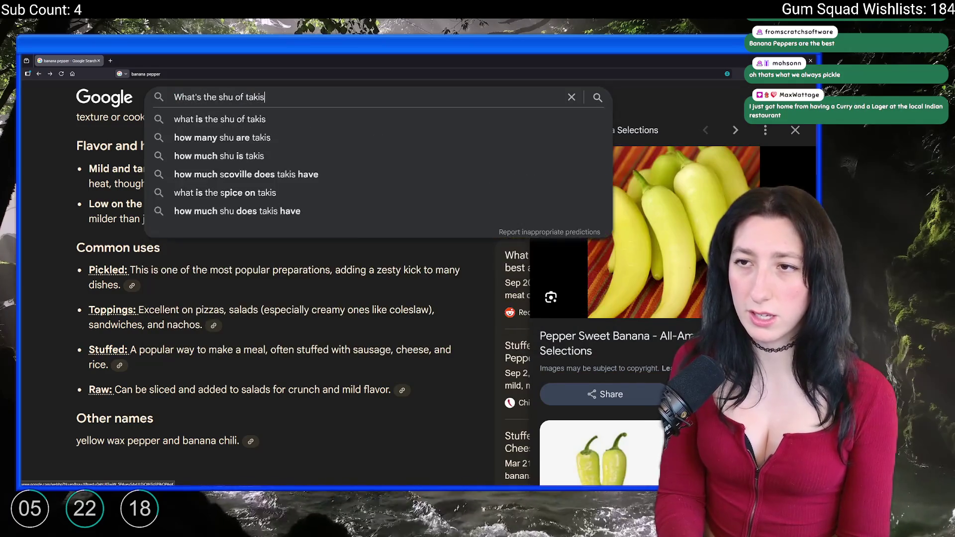
Run the Takis search and expand the AI Overview, highlighting the Takis Fuego heat range
key(Return)
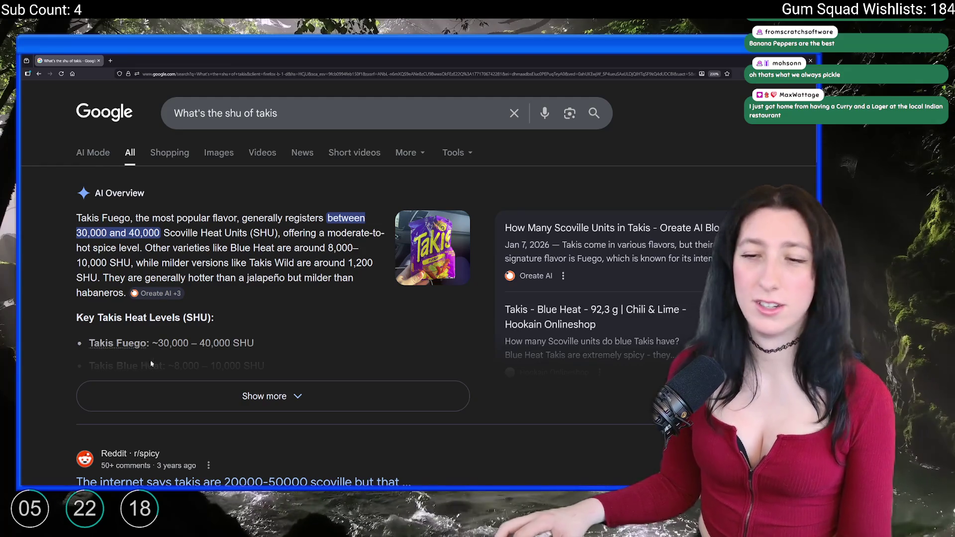
click(126, 390)
mouse_move(162, 343)
mouse_down()
mouse_move(229, 343)
mouse_move(158, 343)
mouse_up()
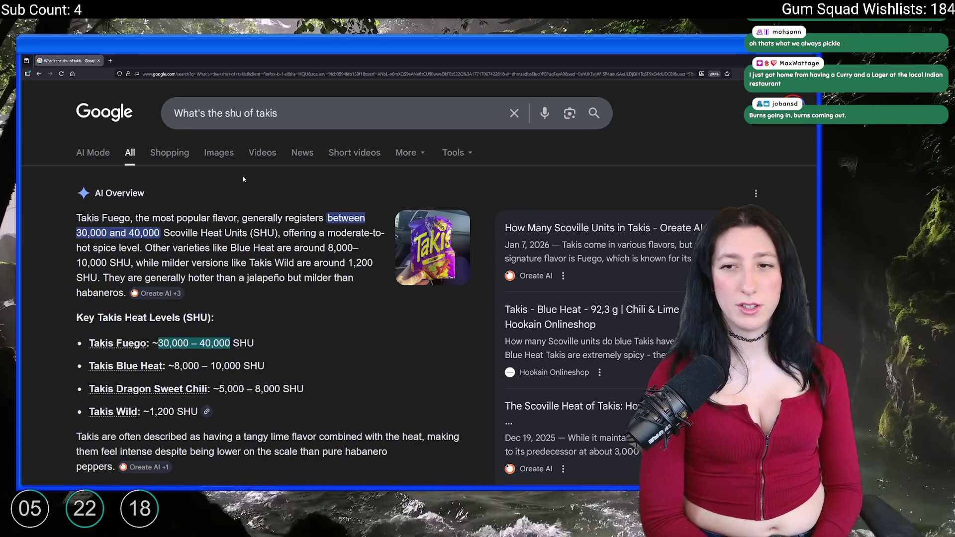
scroll(185, 243, down, 5)
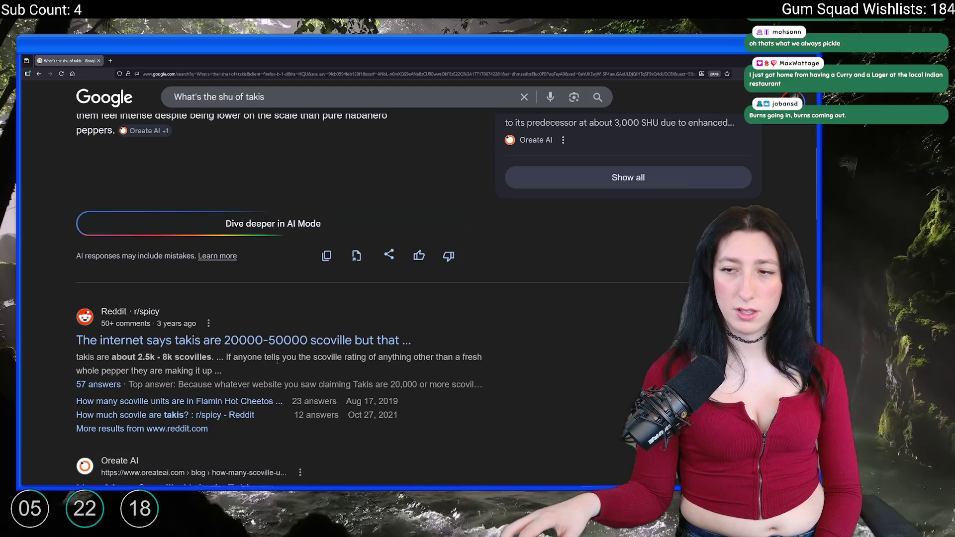
scroll(204, 354, down, 3)
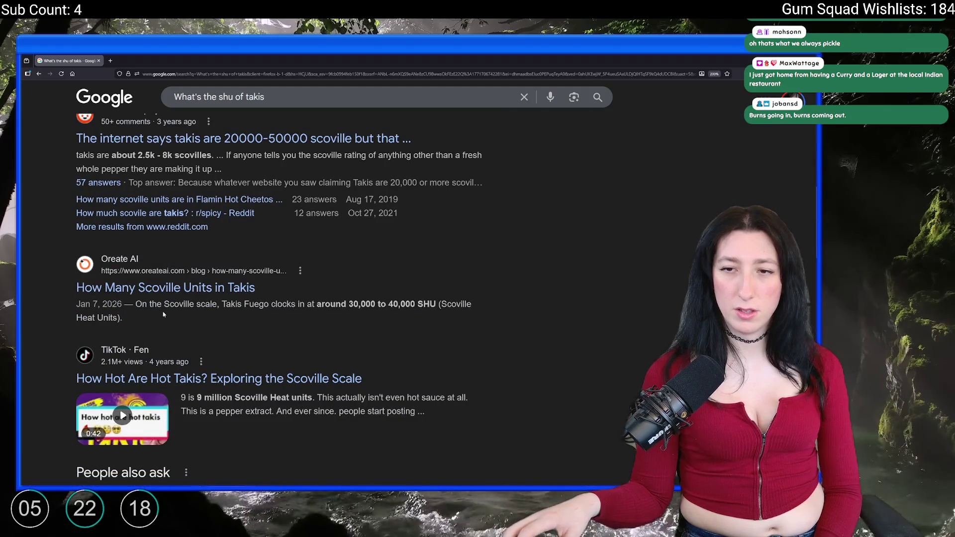
scroll(167, 303, down, 6)
scroll(181, 276, up, 3)
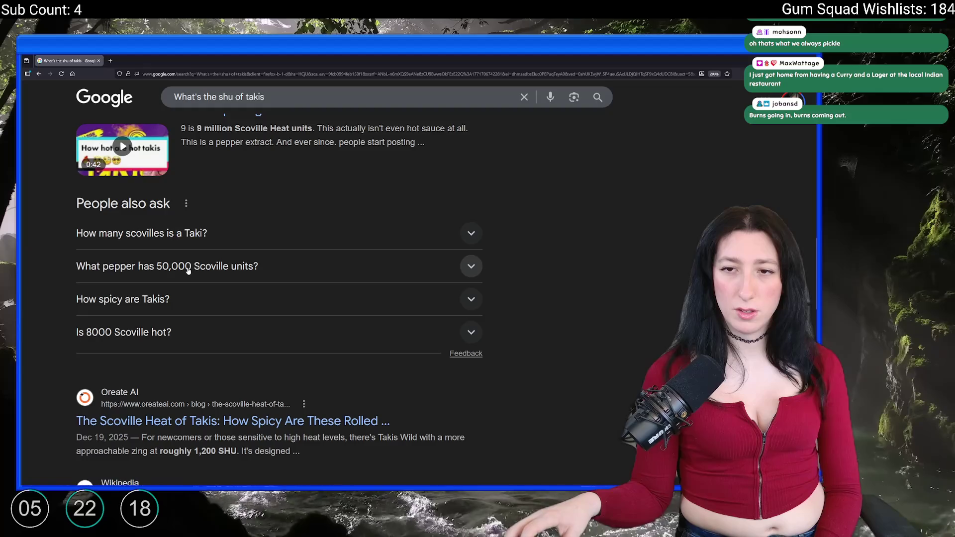
Expand the question on Takis scovilles, open the Oreate AI article, then return to GameMaker
click(194, 239)
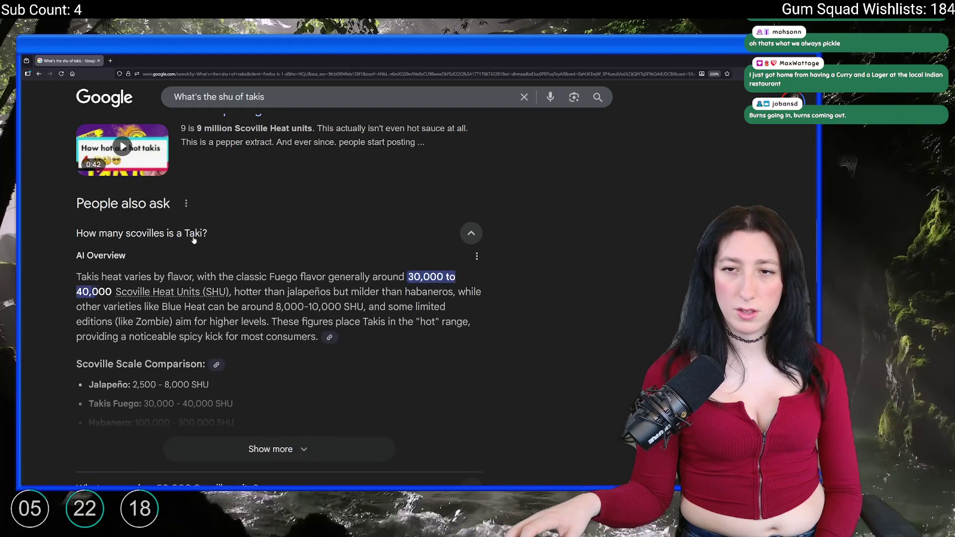
scroll(194, 240, down, 8)
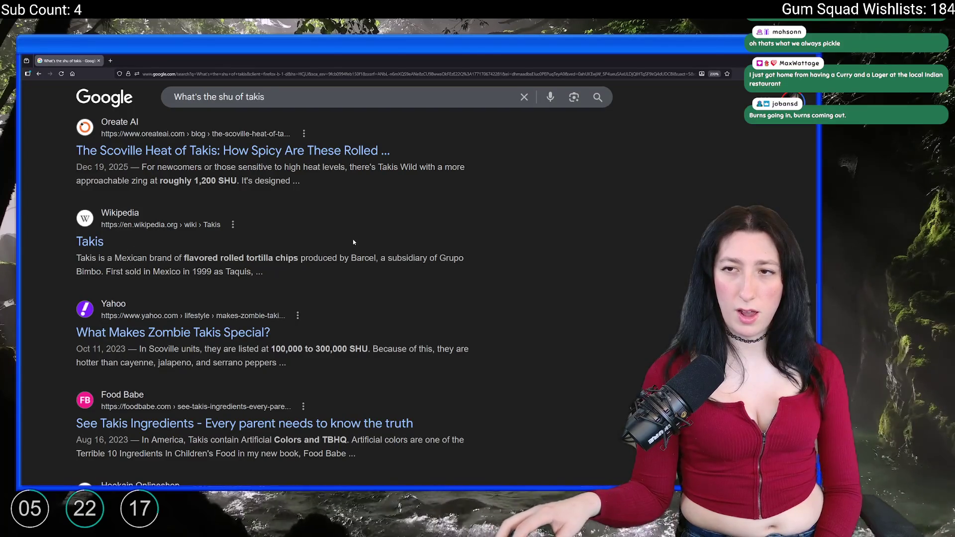
click(203, 152)
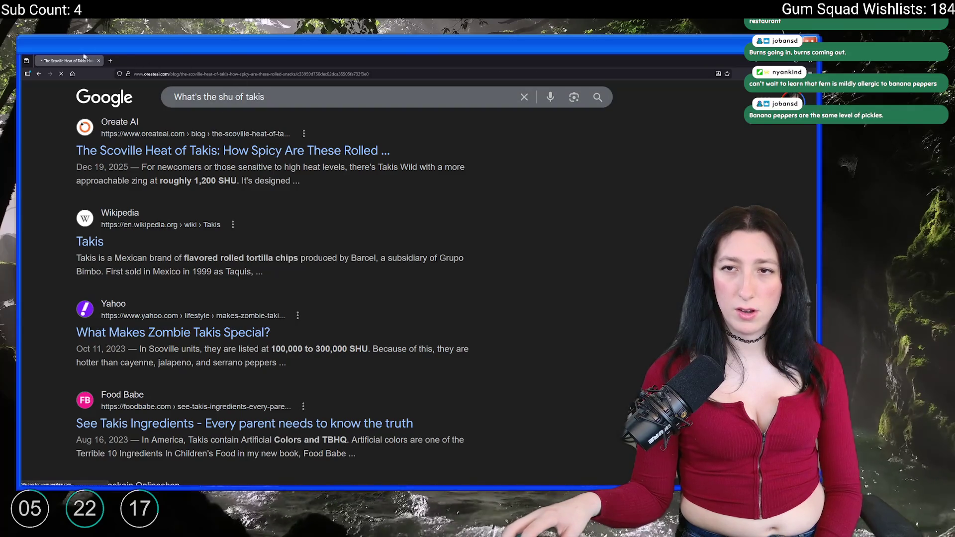
key(alt+Tab)
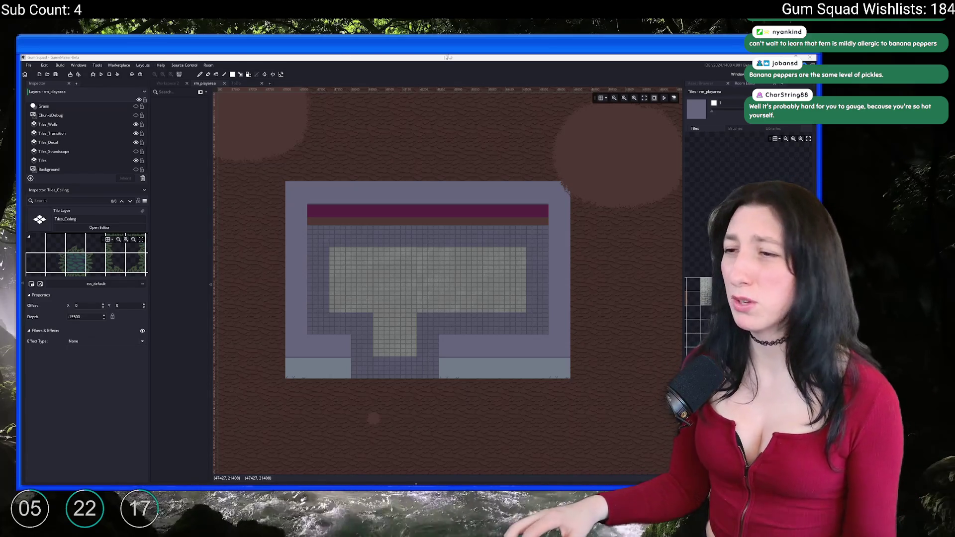
Open the Asset Browser and make Instances_OuterLands1 the layer for placing objects
scroll(585, 166, down, 2)
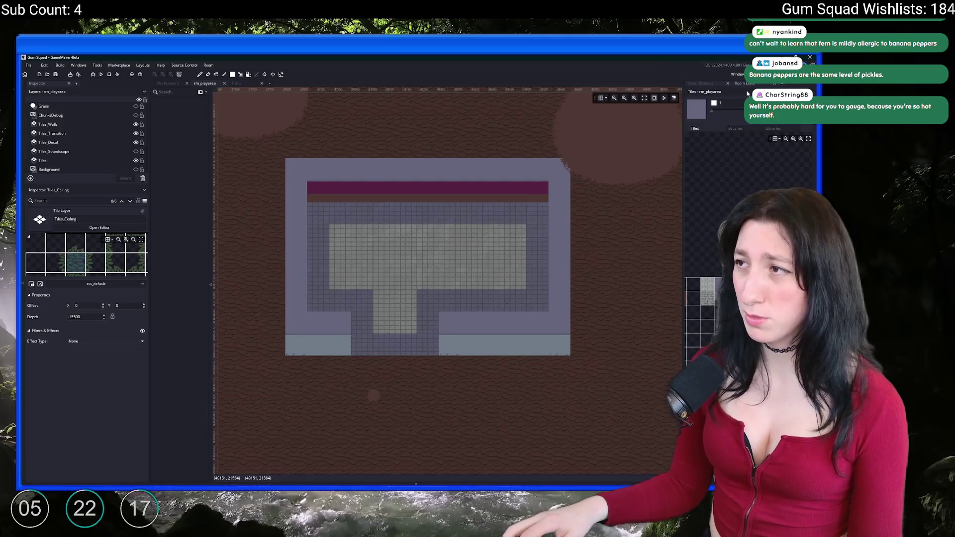
click(713, 85)
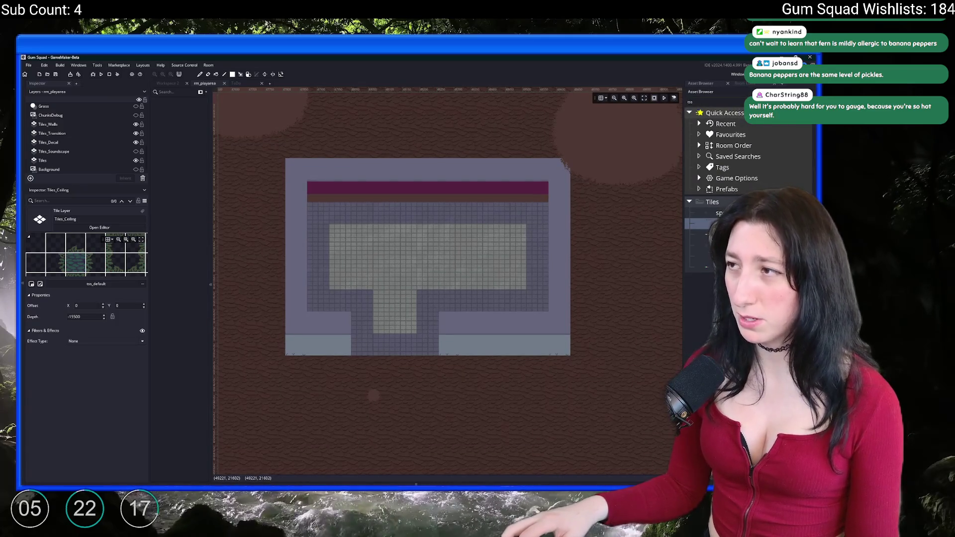
scroll(726, 224, down, 10)
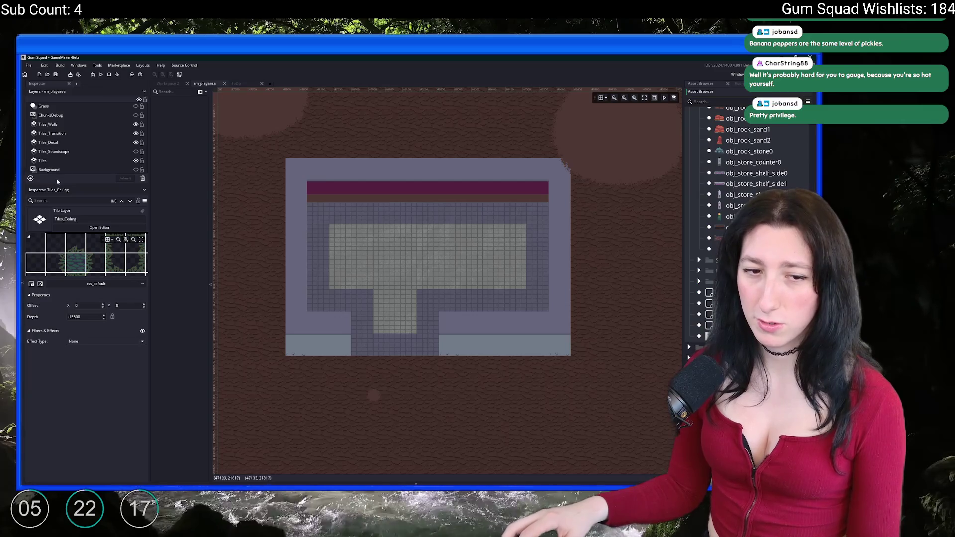
scroll(60, 157, up, 3)
click(63, 127)
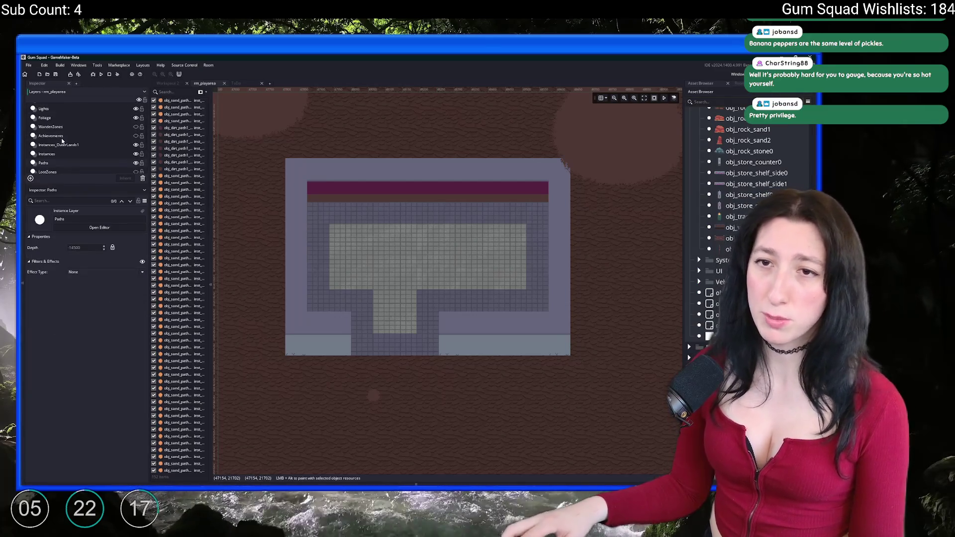
click(65, 145)
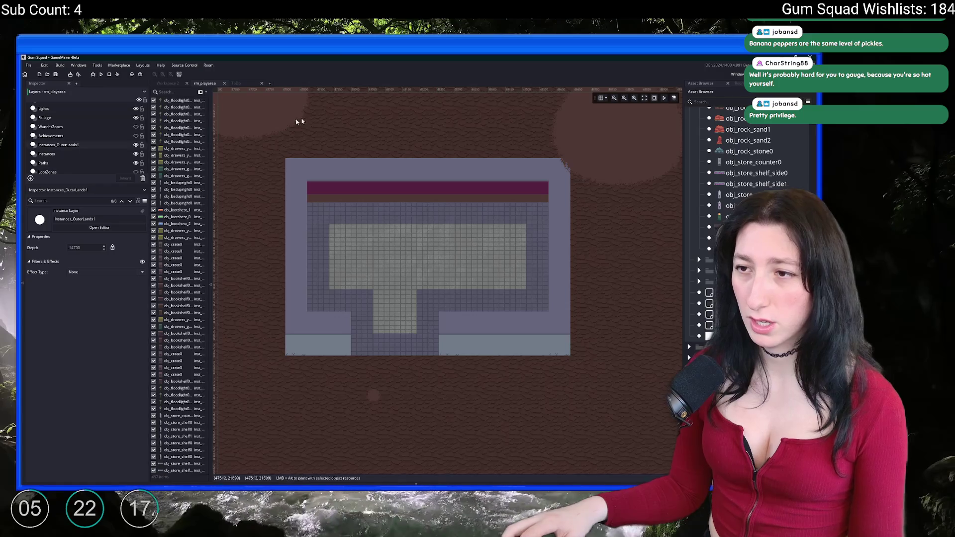
Place an obj_drawers_yellow0 instance on the stone floor near the room's centre
scroll(736, 199, up, 10)
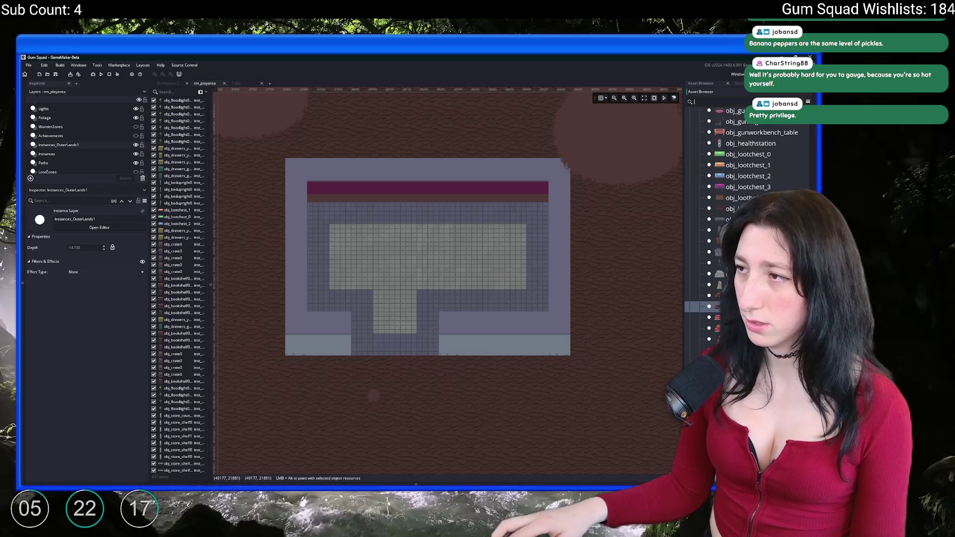
click(737, 290)
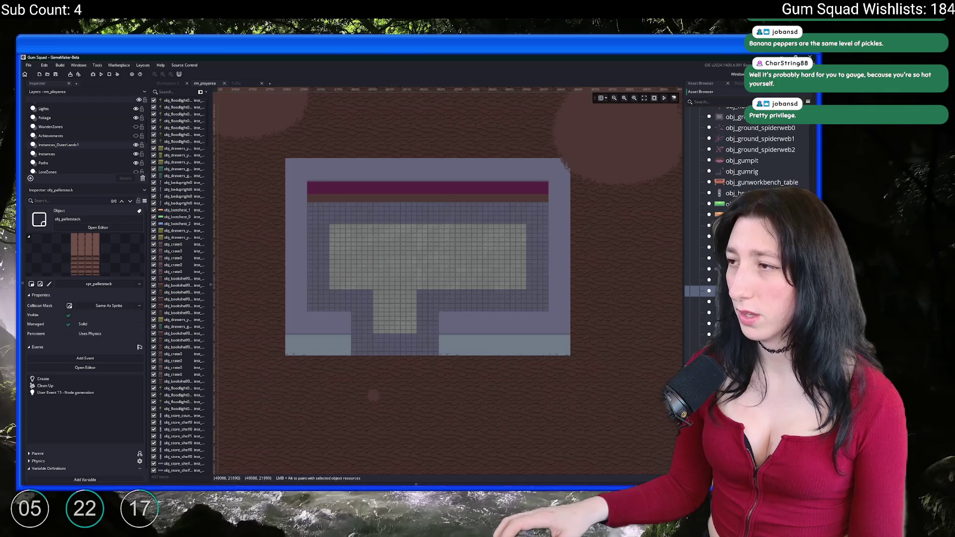
click(742, 171)
scroll(736, 199, up, 8)
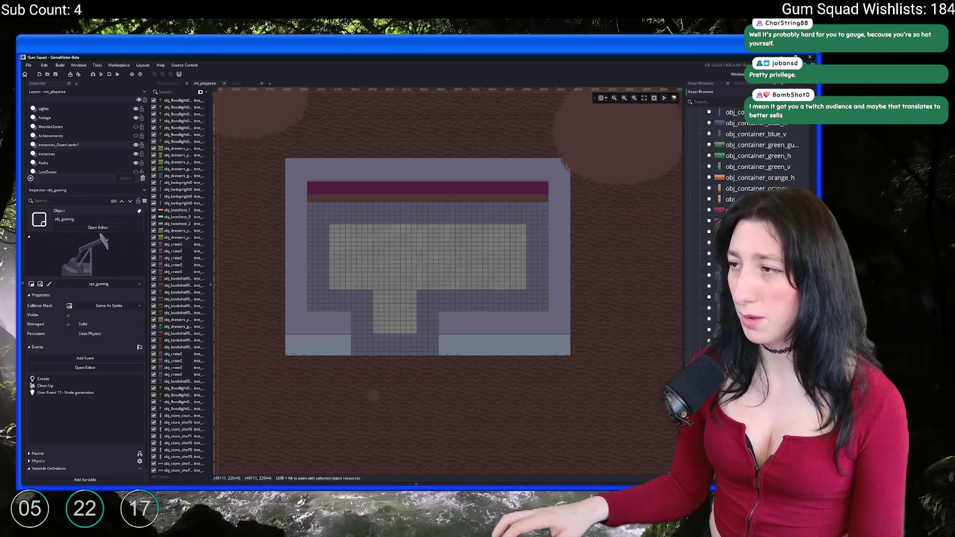
click(737, 297)
scroll(628, 315, up, 3)
alt+click(393, 296)
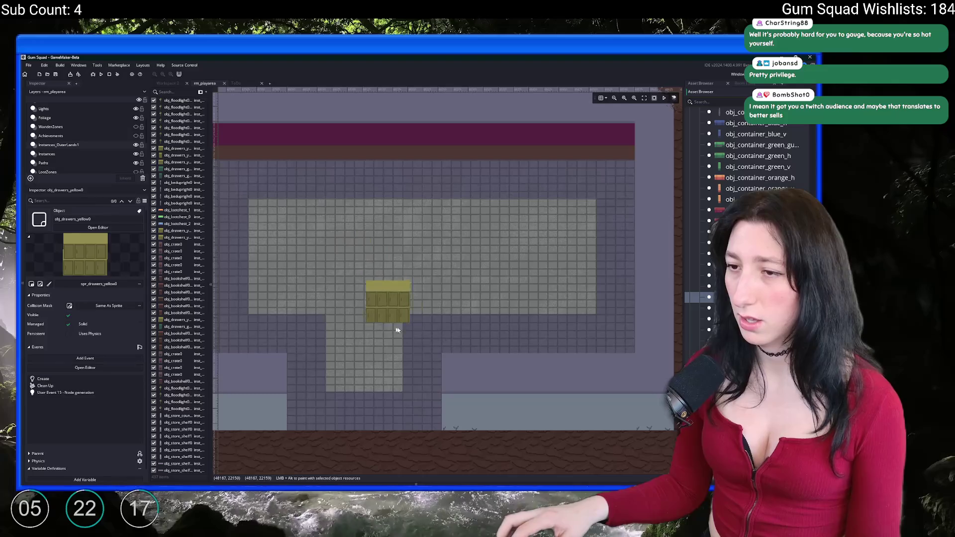
Drag two obj_store_shelf0 store shelves onto the room's upper floor
click(388, 312)
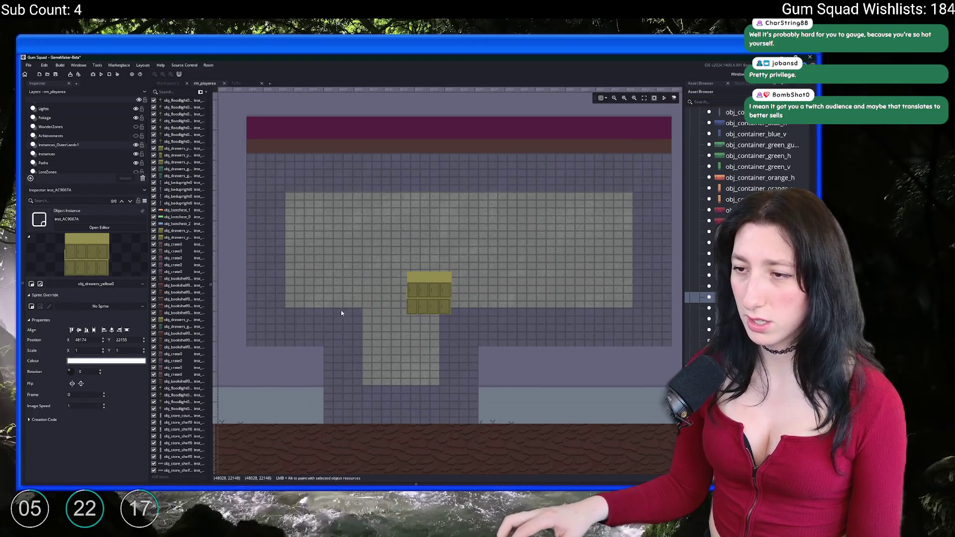
alt+click(423, 300)
drag(422, 301, 391, 296)
click(731, 297)
scroll(731, 297, up, 2)
scroll(746, 149, down, 5)
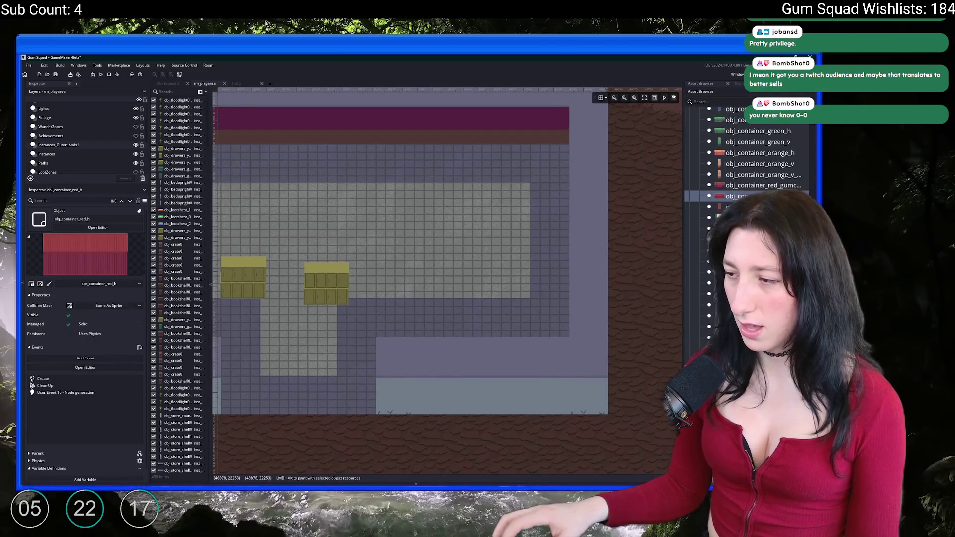
scroll(746, 199, down, 5)
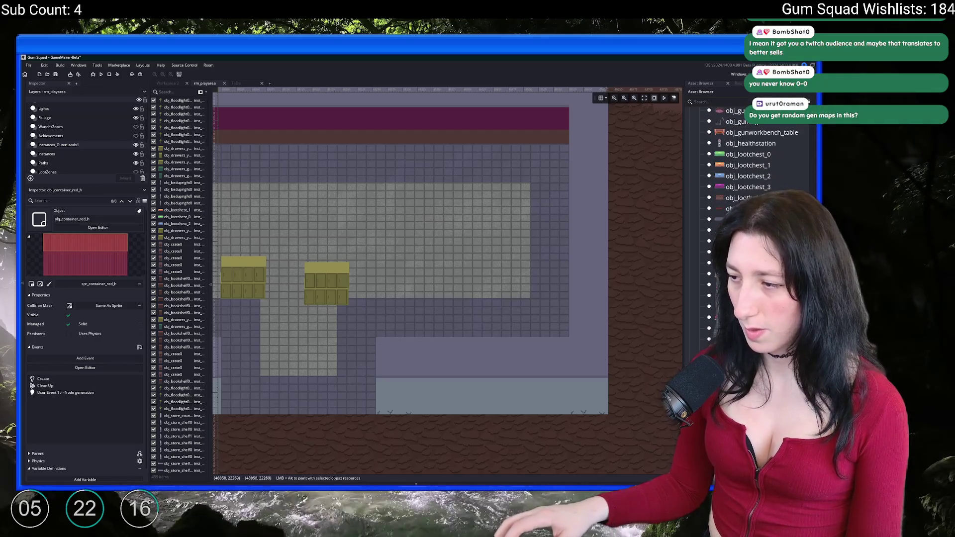
mouse_move(721, 299)
mouse_down()
mouse_move(488, 264)
mouse_move(391, 226)
mouse_move(396, 238)
mouse_move(323, 237)
mouse_up()
mouse_move(721, 299)
mouse_down()
mouse_move(446, 208)
mouse_move(492, 226)
mouse_up()
Delete both yellow drawers instances from the room
drag(328, 209, 339, 199)
drag(336, 280, 343, 295)
click(396, 285)
key(Delete)
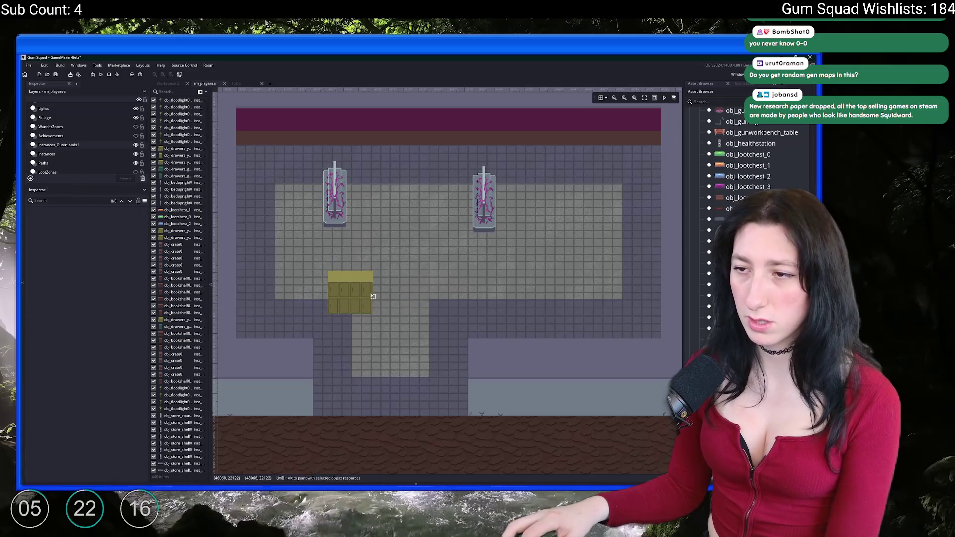
click(351, 291)
key(Delete)
Move both shelves down and left, undoing an accidental third shelf
drag(337, 196, 309, 232)
mouse_move(487, 210)
mouse_down()
mouse_move(477, 252)
mouse_move(465, 245)
mouse_up()
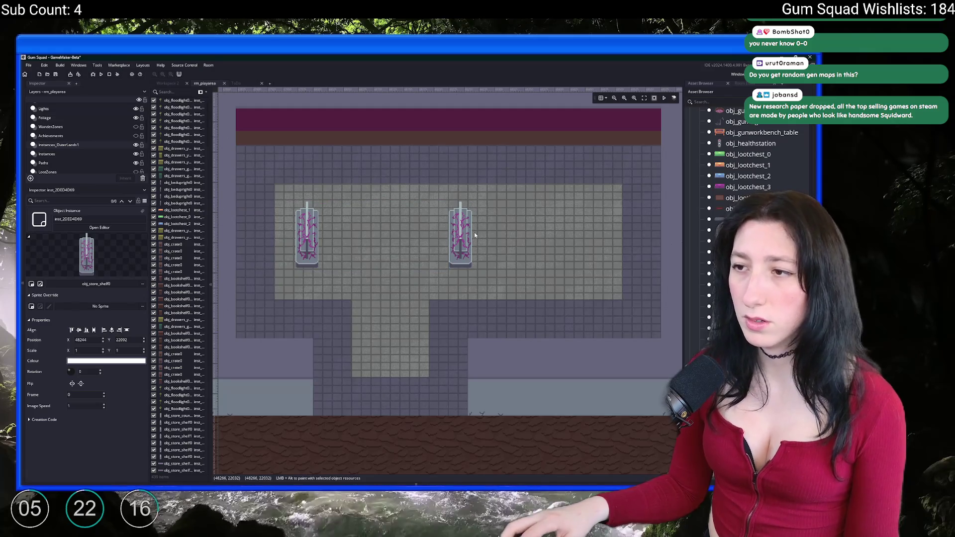
scroll(574, 251, right, 1)
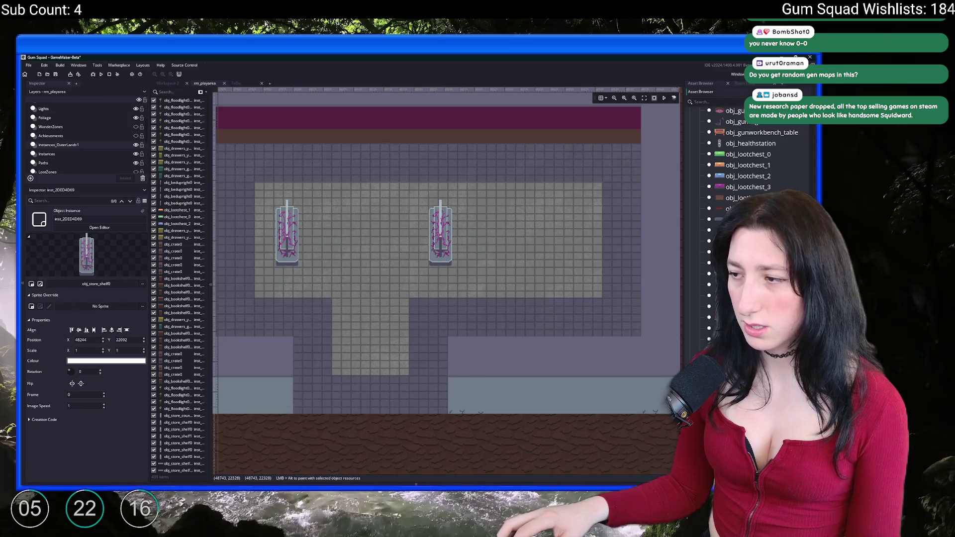
drag(737, 298, 401, 262)
key(ctrl+z)
Line the right shelf up with the left, then place obj_store_counter0 on the right
double_click(441, 234)
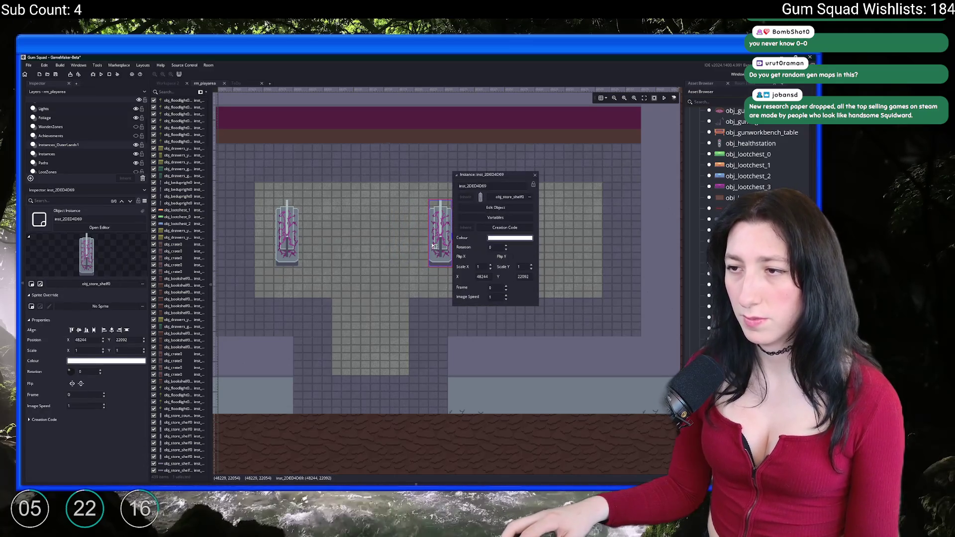
click(535, 175)
key(Delete)
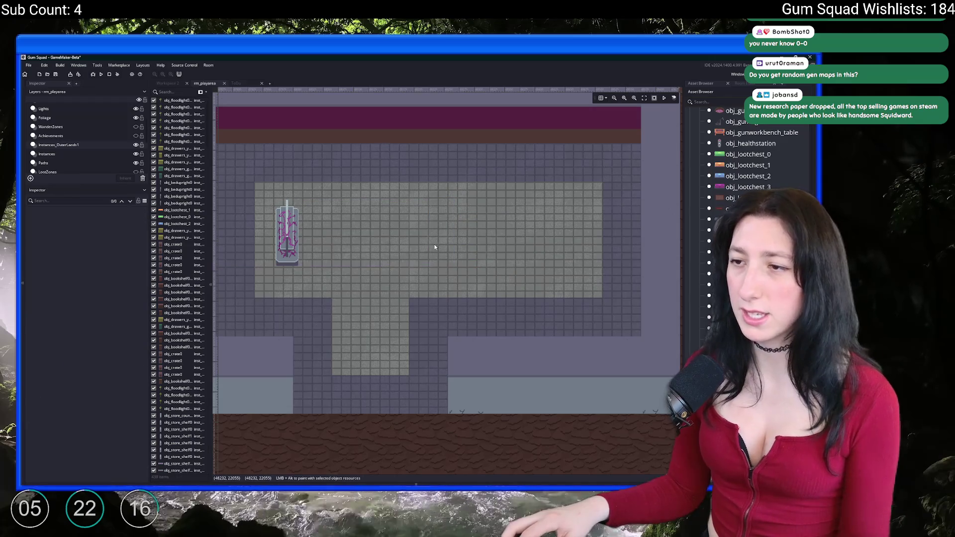
alt+click(441, 244)
drag(441, 244, 434, 262)
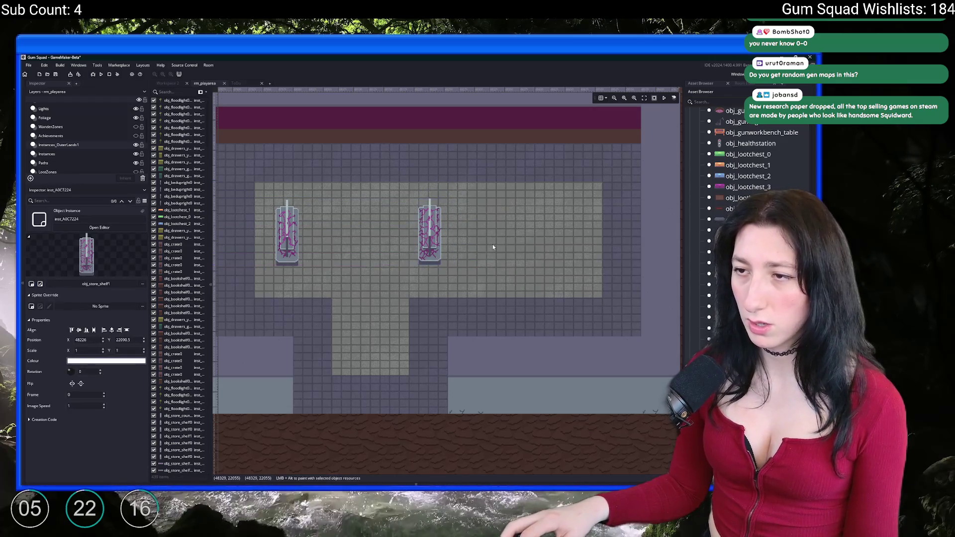
drag(431, 234, 434, 234)
click(465, 307)
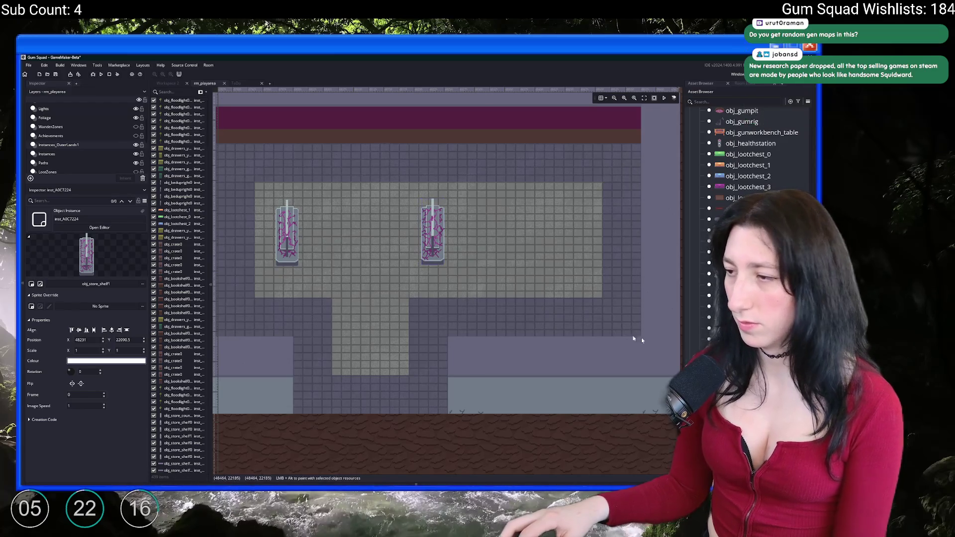
mouse_move(727, 288)
mouse_down()
mouse_move(572, 254)
mouse_move(550, 286)
mouse_up()
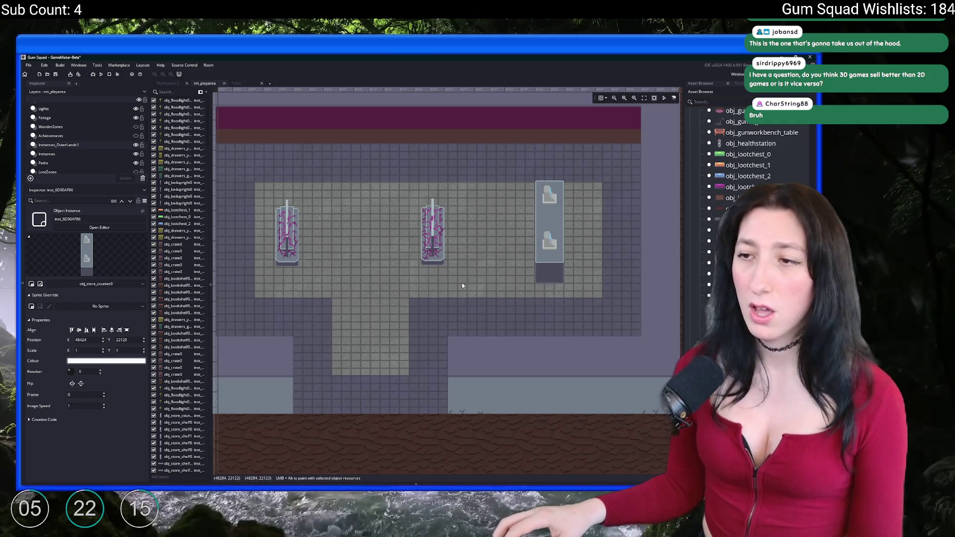
Nudge the store counter with the arrow keys so it sits slightly lower
scroll(487, 281, up, 1)
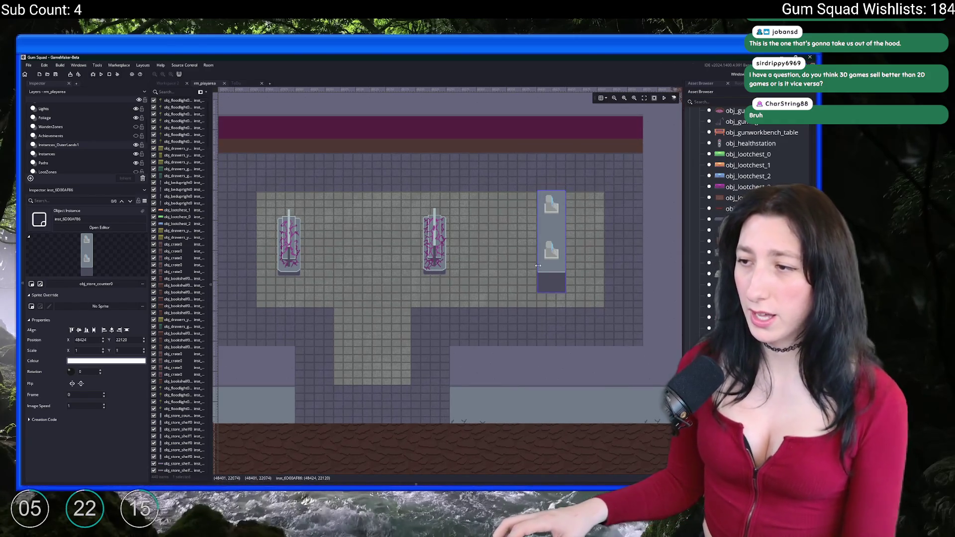
key(Left)
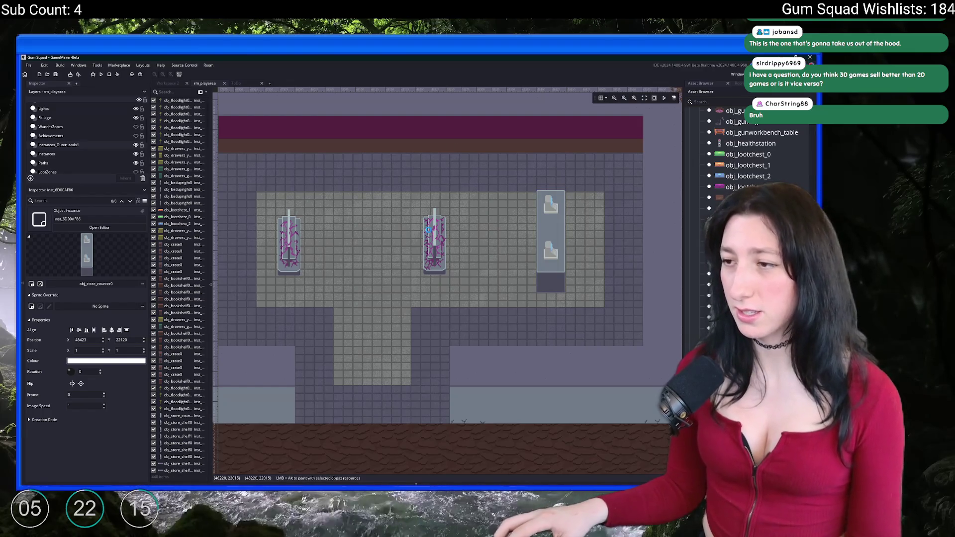
key(Up)
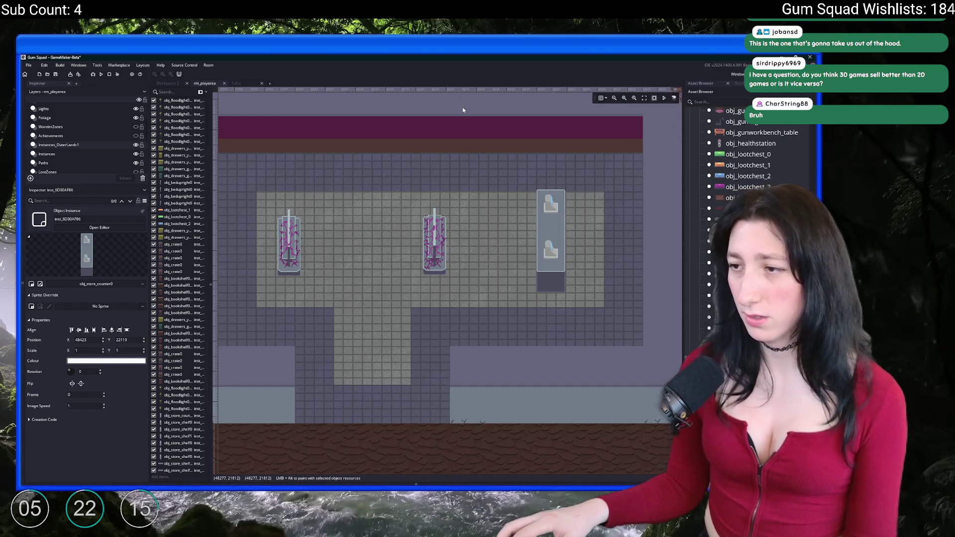
scroll(458, 169, left, 2)
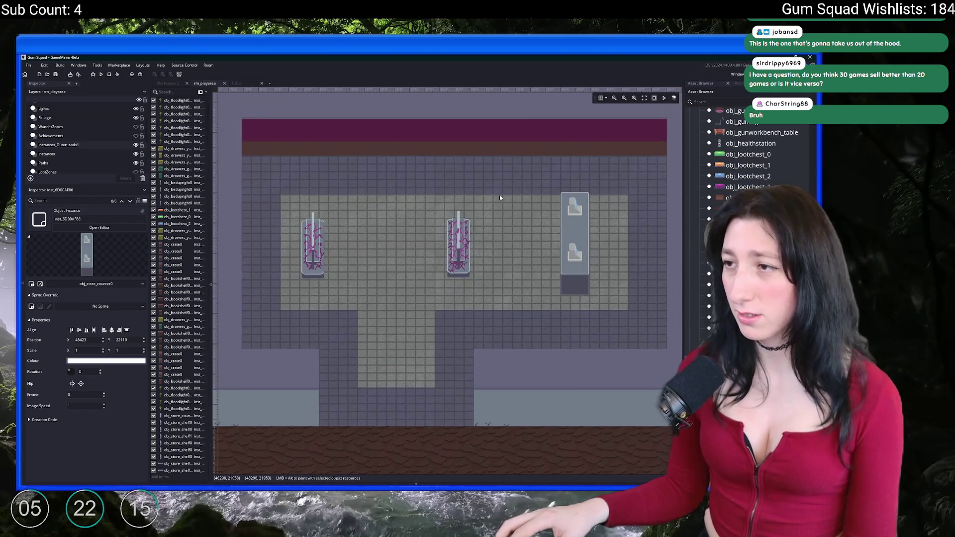
key(Down)
key(Down)
key(Down)
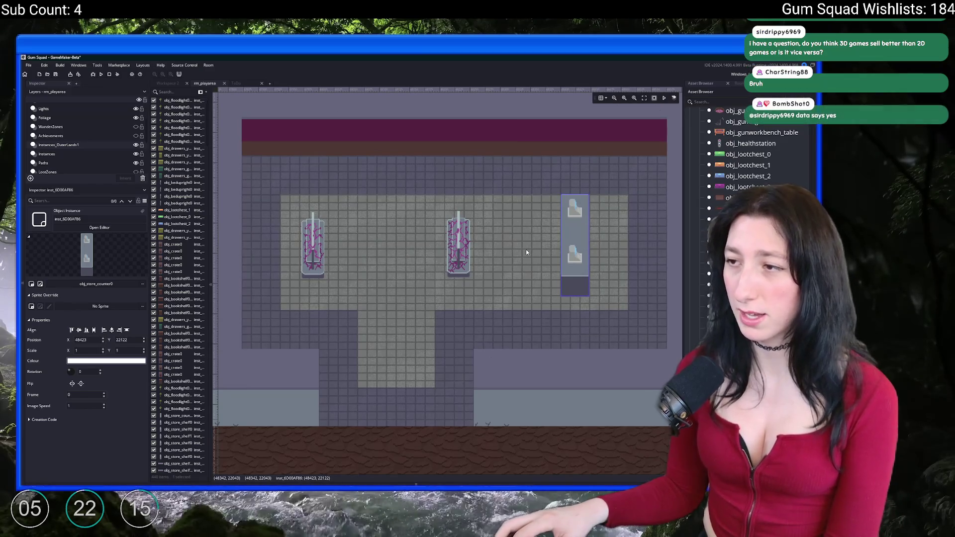
key(Down)
key(Down)
key(Down)
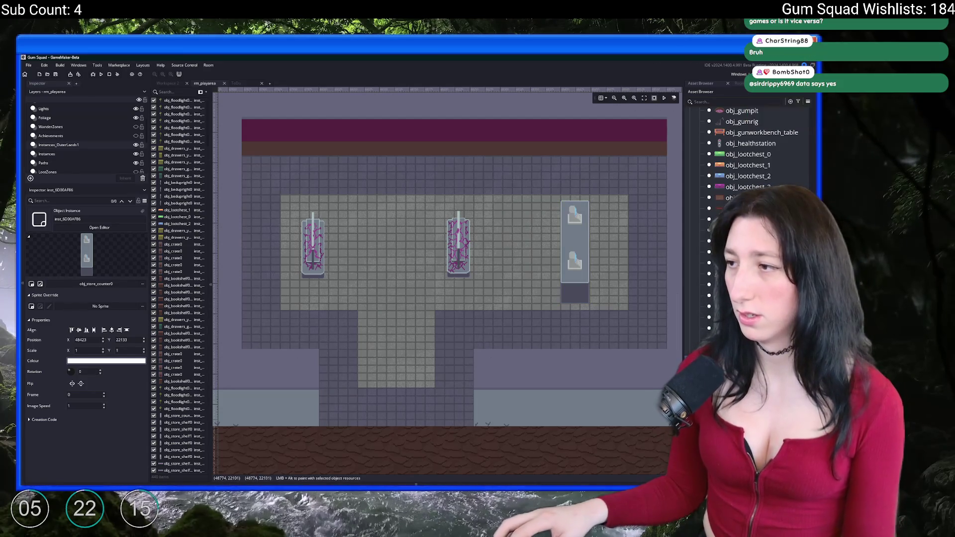
Place two obj_trashfire0 barrels on the brick floor, undoing an accidental resize
mouse_move(736, 274)
mouse_down()
mouse_move(518, 324)
mouse_move(416, 373)
mouse_move(330, 363)
mouse_move(345, 358)
mouse_up()
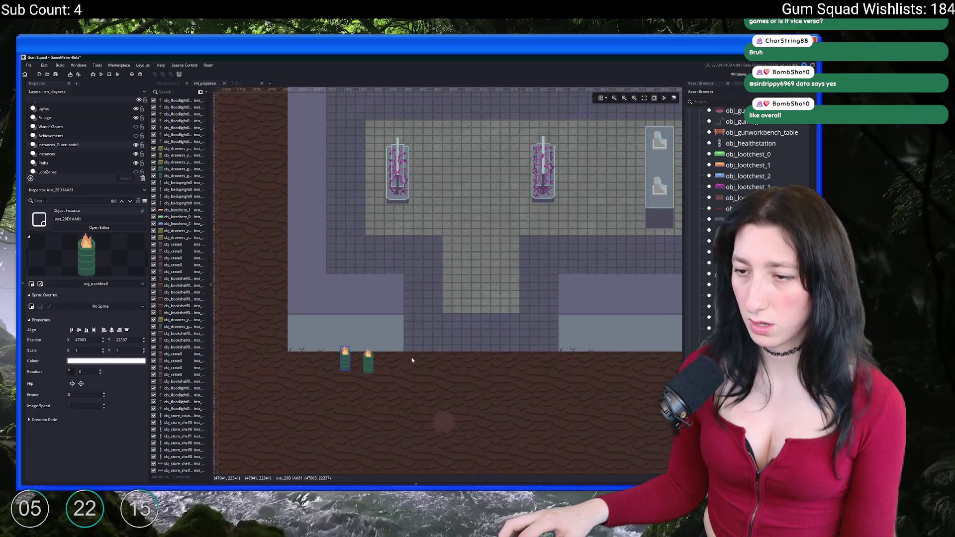
drag(297, 334, 315, 327)
alt+click(545, 328)
drag(546, 327, 550, 325)
key(ctrl+z)
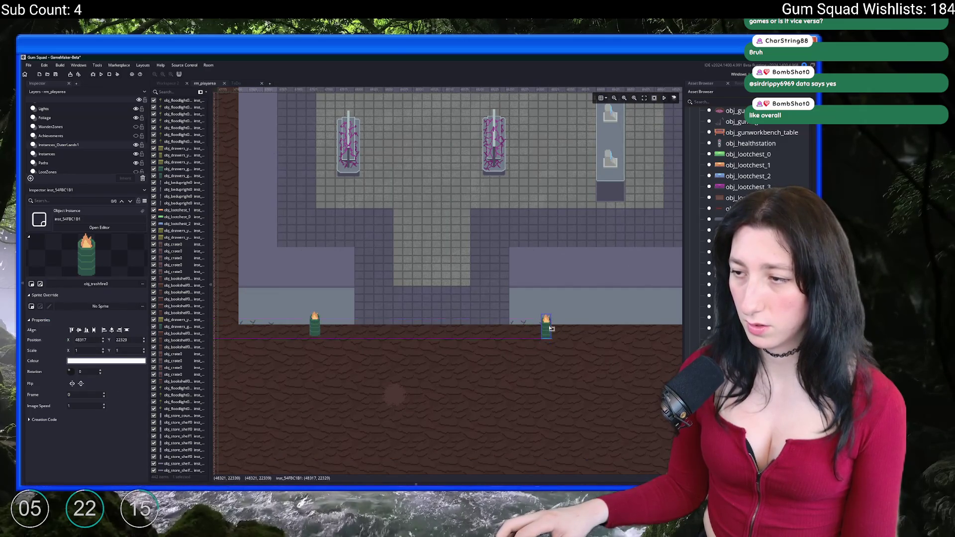
Save the project with Ctrl+S and briefly check the tile sheet artwork
key(ctrl+s)
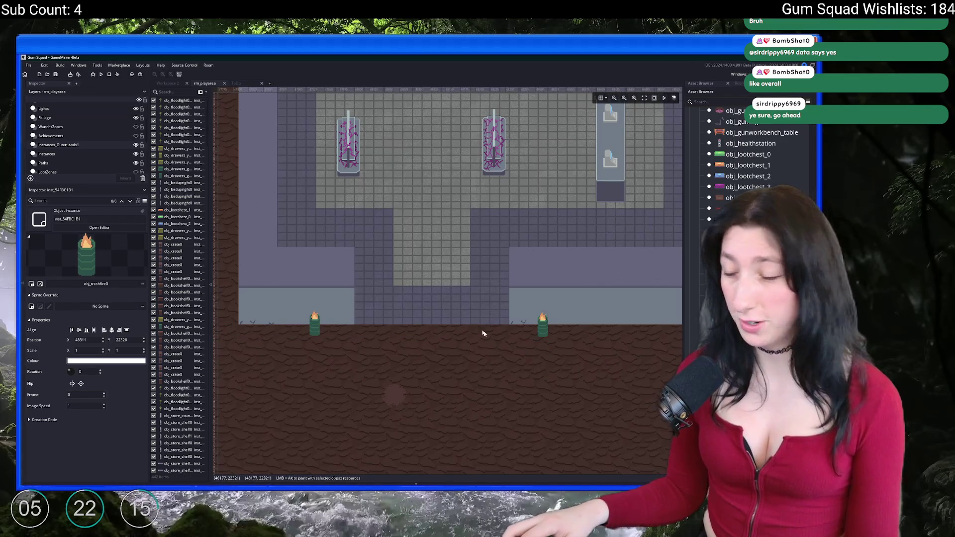
key(alt+Tab)
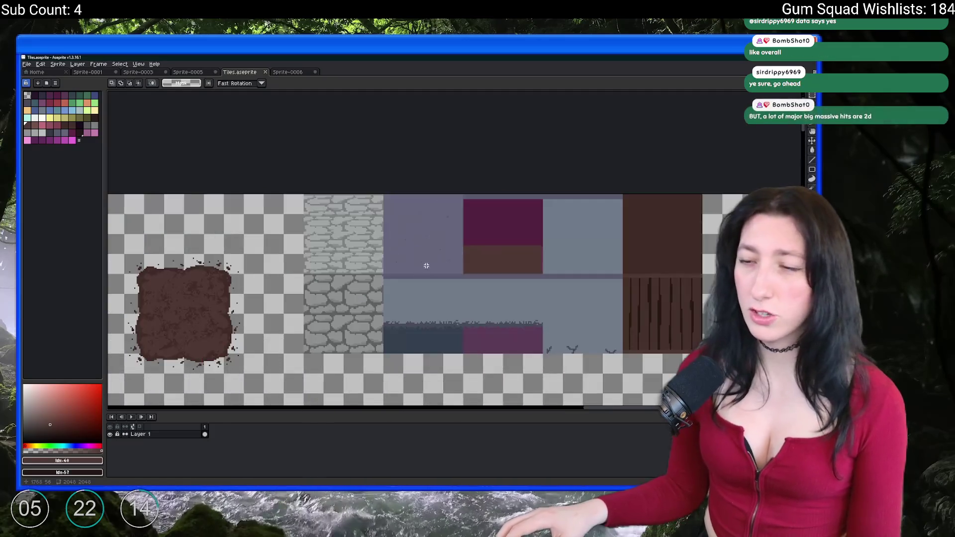
scroll(431, 264, up, 2)
key(alt+Tab)
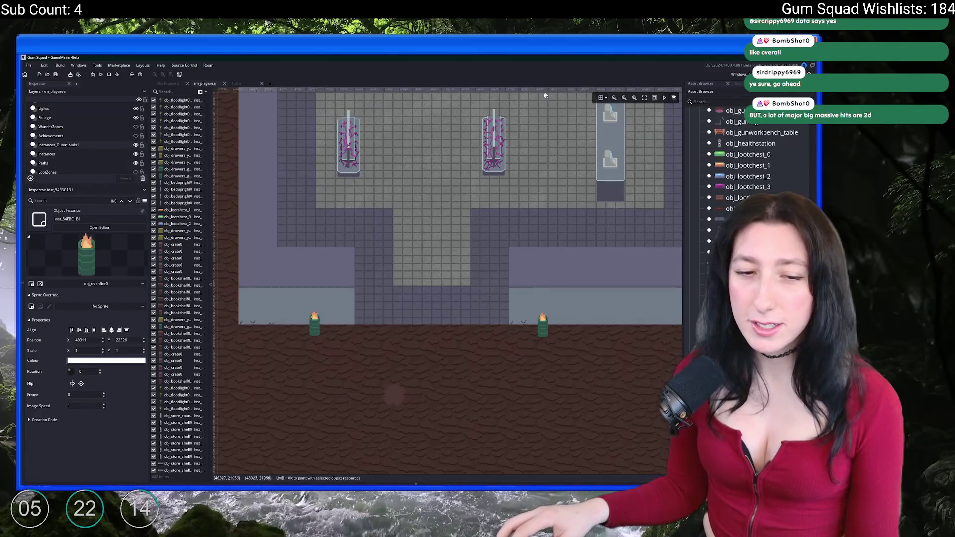
key(super)
Launch Steam, find Core Keeper in the library, and open its store page
text(ste)
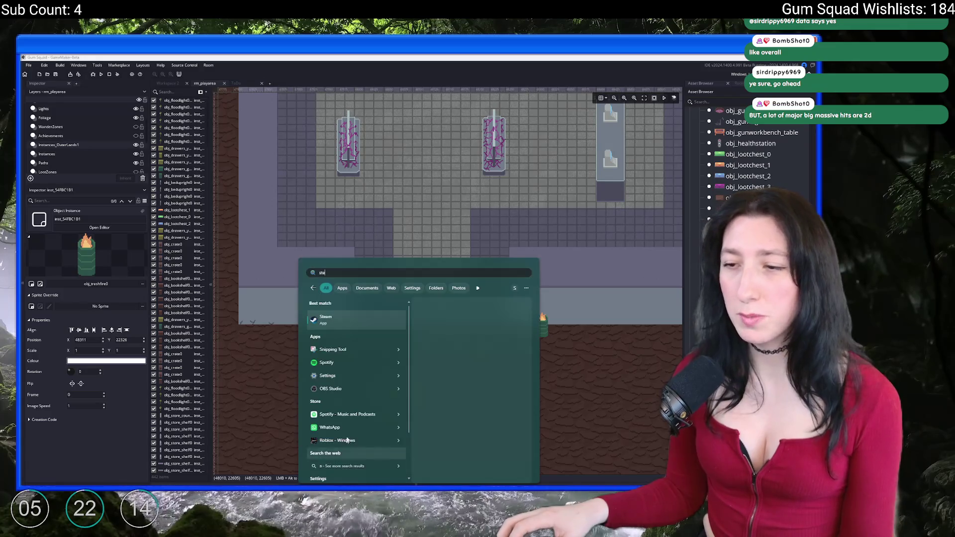
click(350, 327)
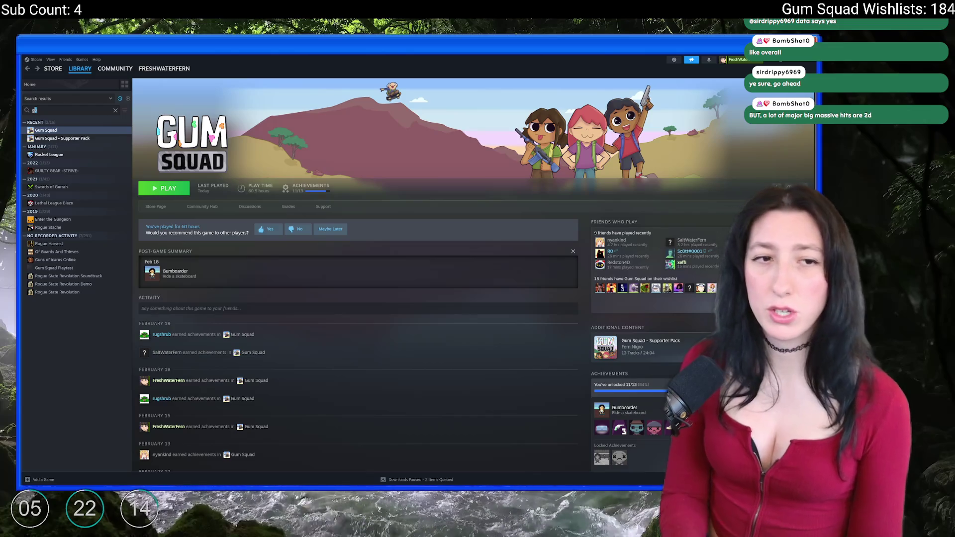
key(BackSpace)
text(core k)
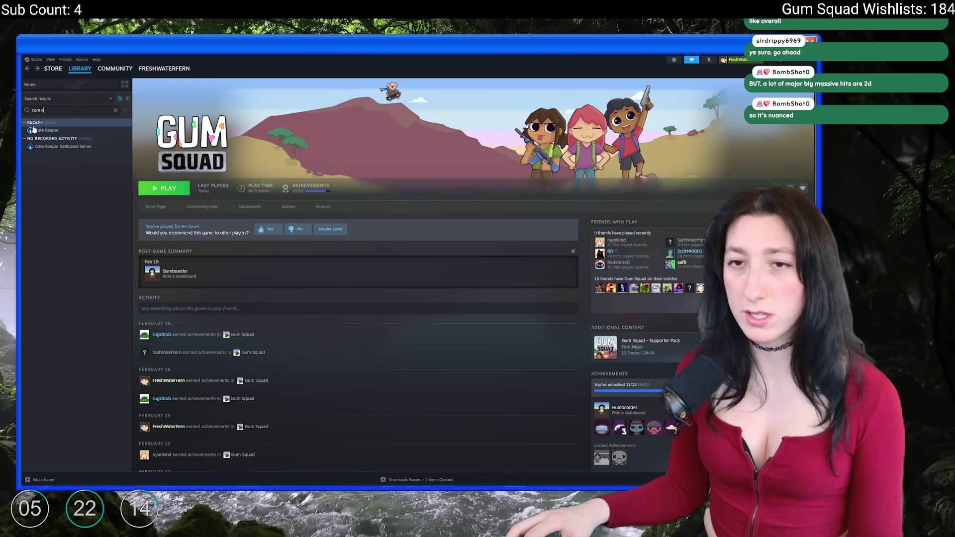
click(37, 131)
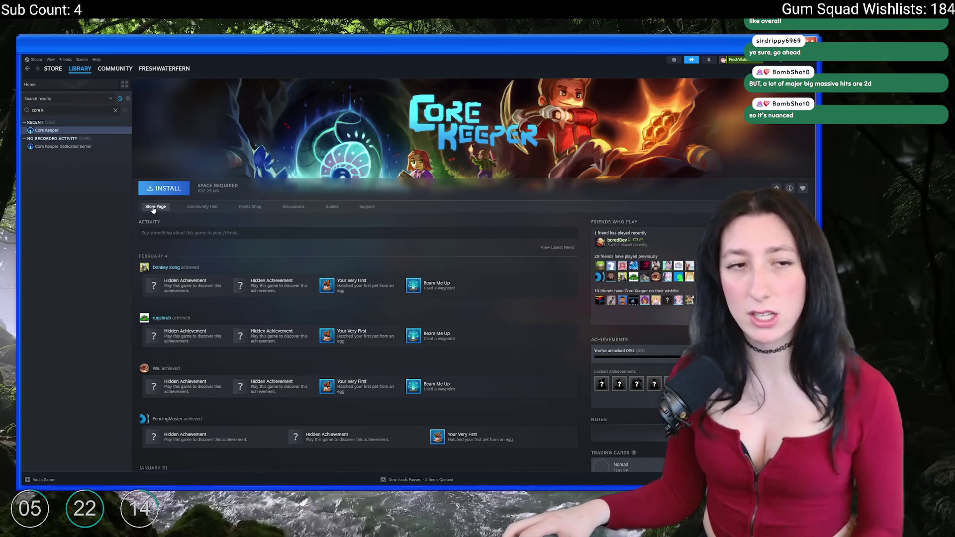
click(154, 207)
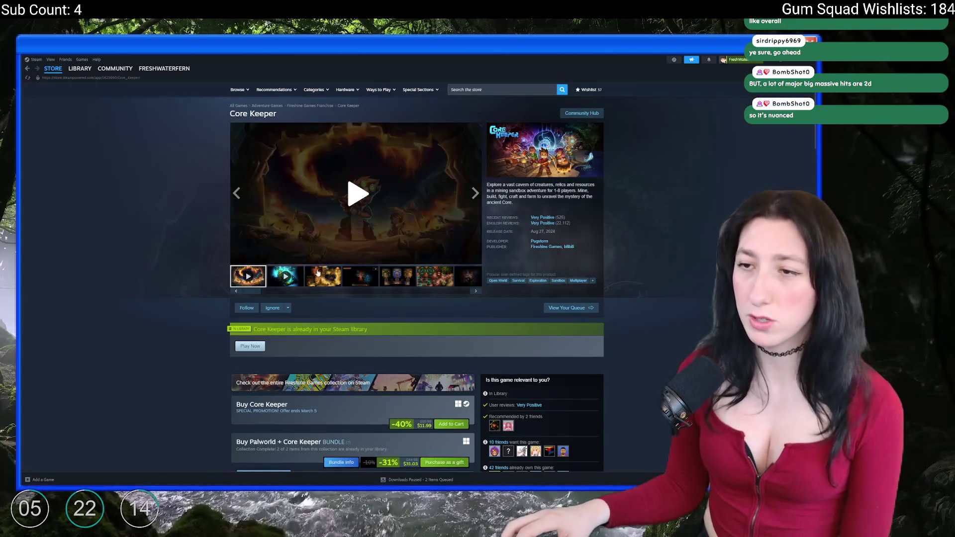
Open Core Keeper's third screenshot full-size and page through the next images
click(307, 283)
click(341, 240)
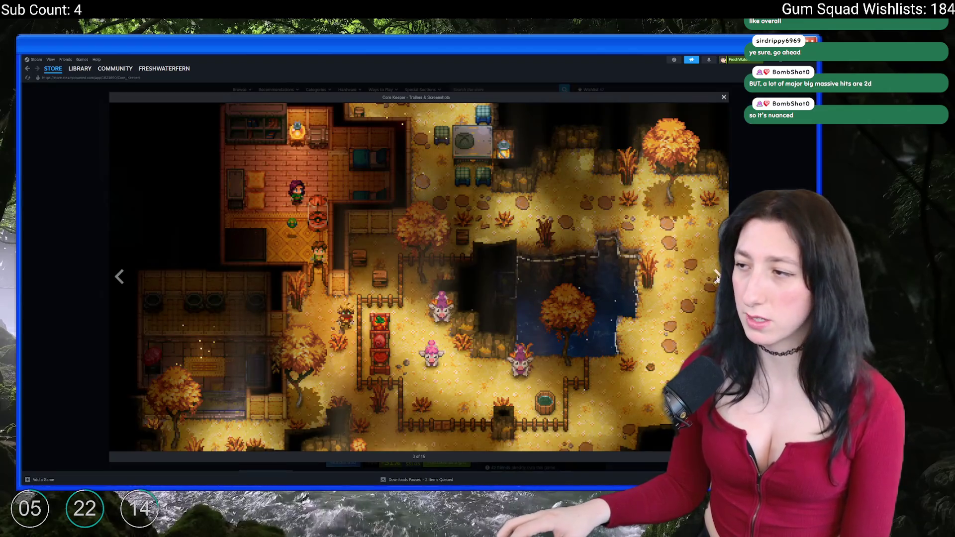
click(717, 278)
click(717, 278)
click(717, 278)
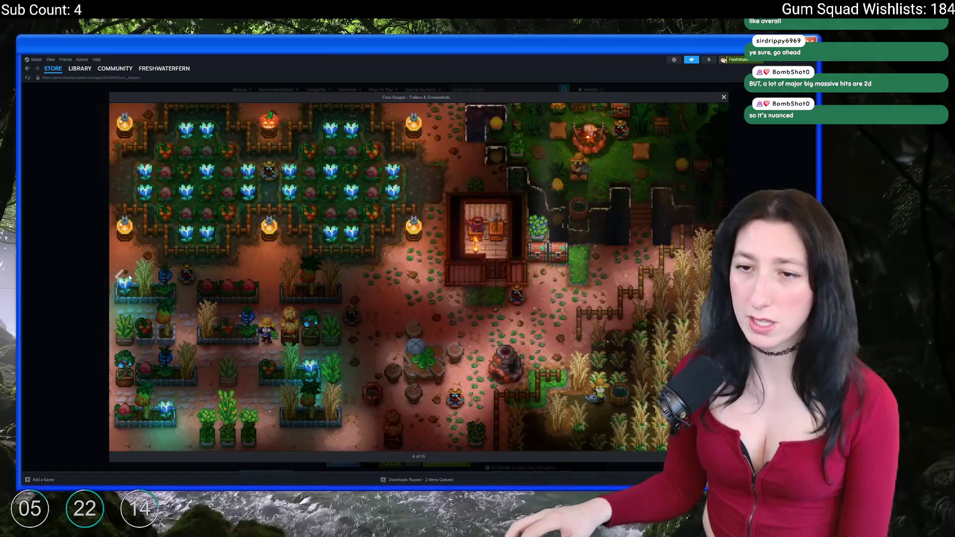
click(120, 277)
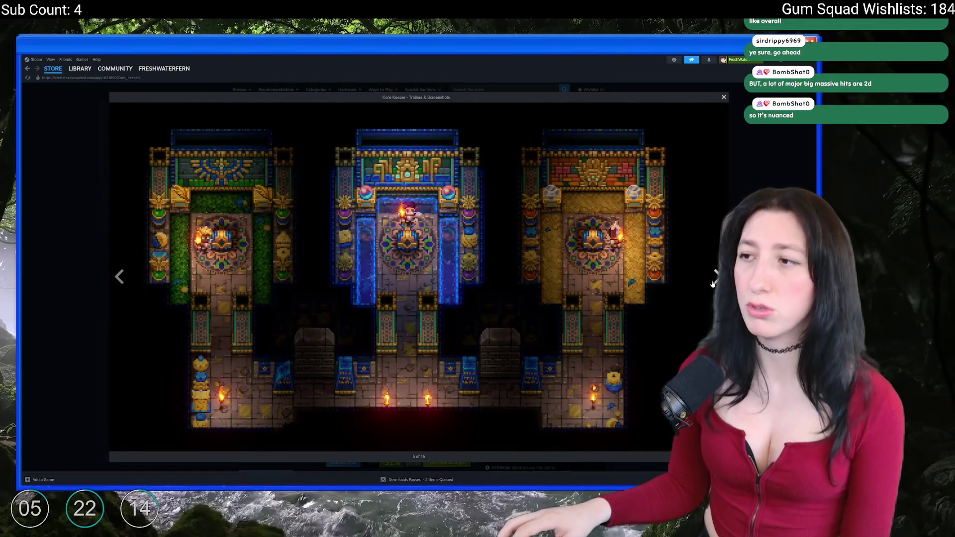
click(717, 279)
click(717, 276)
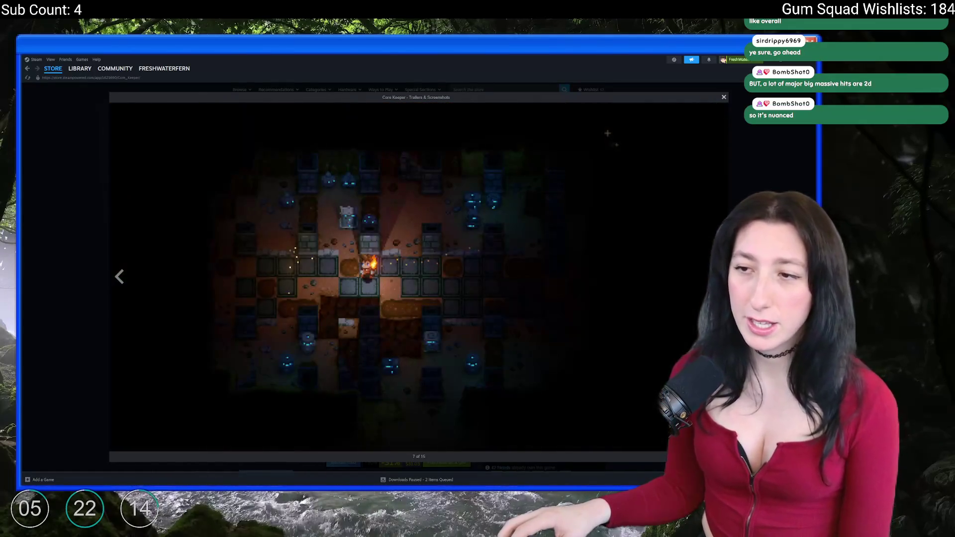
click(717, 276)
Click through the remaining screenshots to the trailer, close the viewer, and search 'crashlan'
click(717, 277)
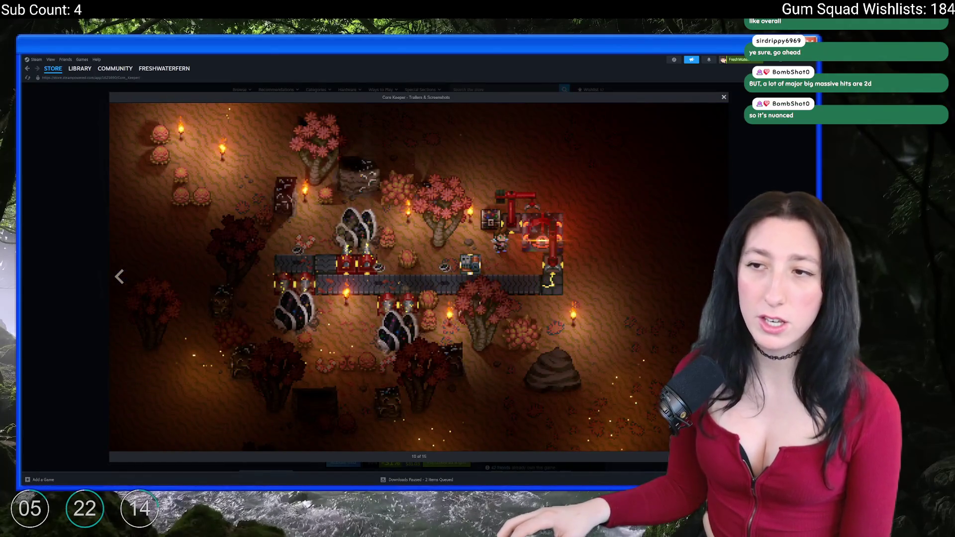
click(717, 277)
click(717, 277)
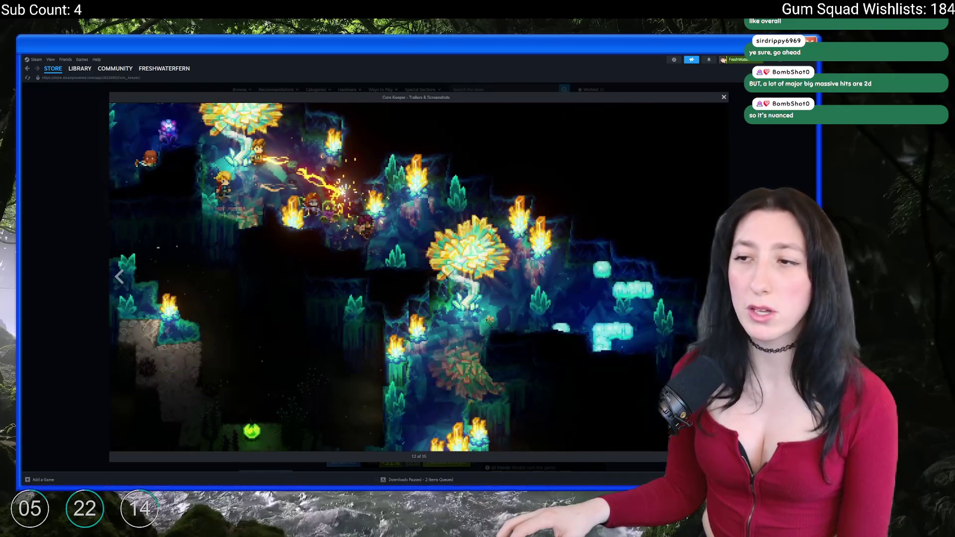
click(717, 277)
click(717, 276)
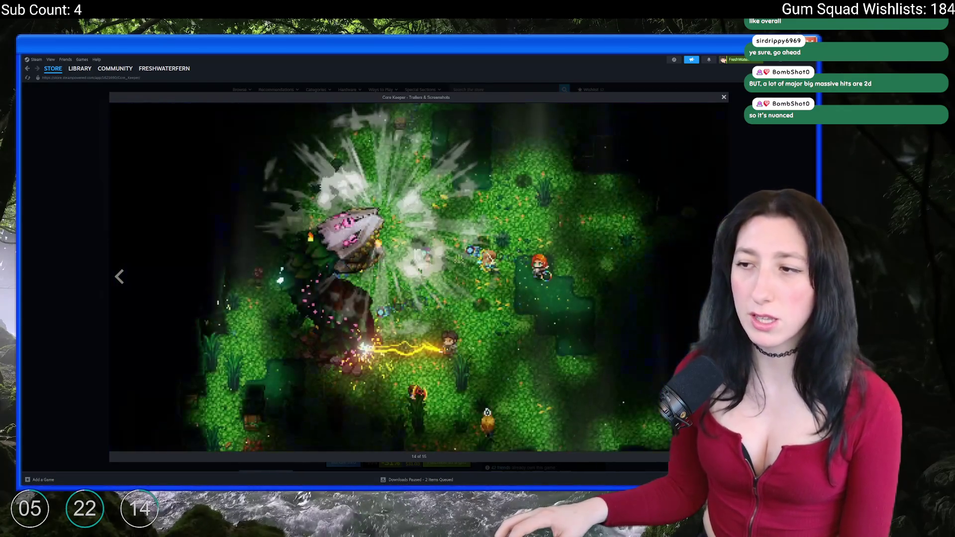
click(717, 277)
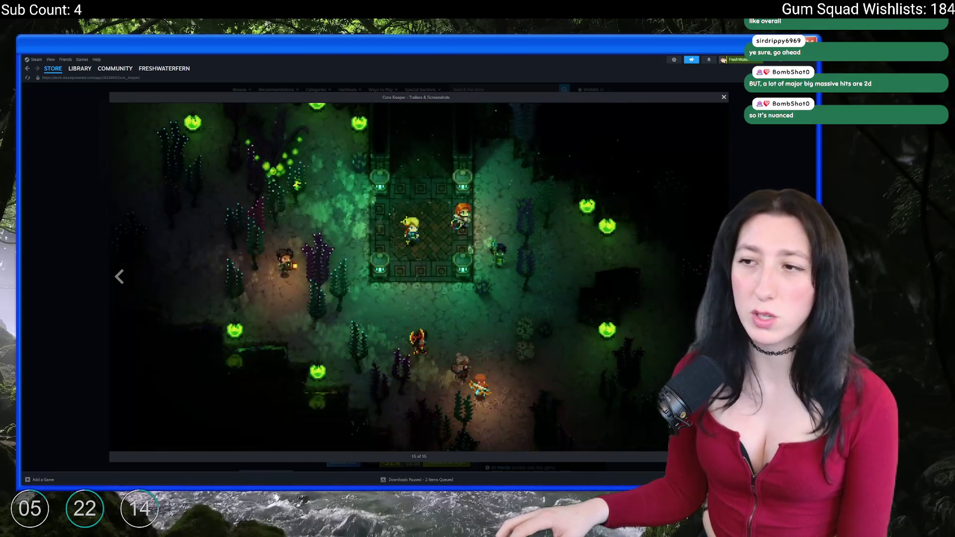
click(715, 272)
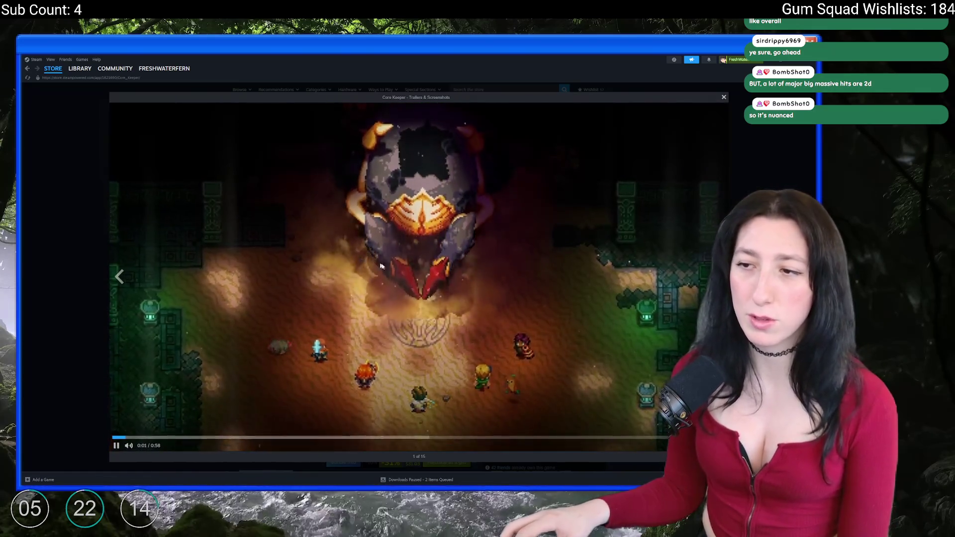
key(Escape)
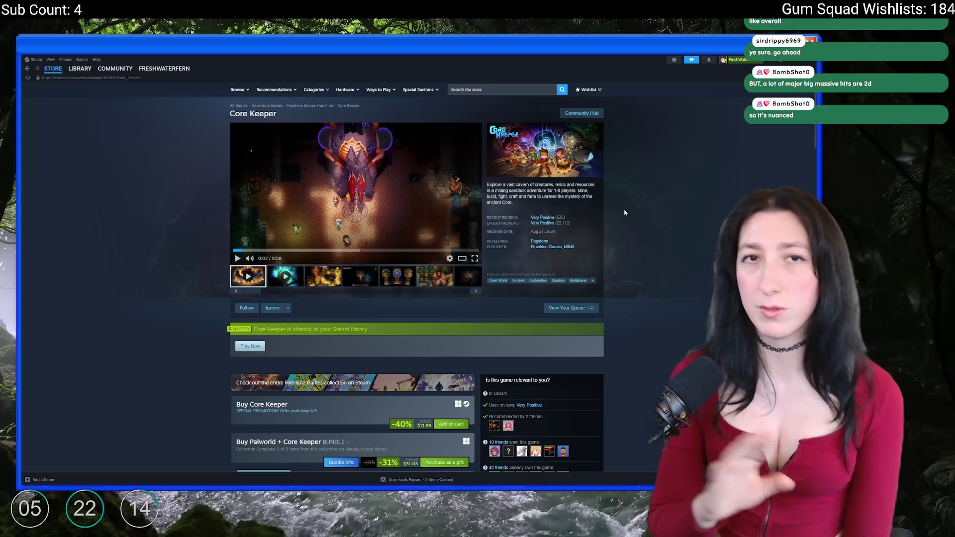
click(519, 88)
text(crashlan)
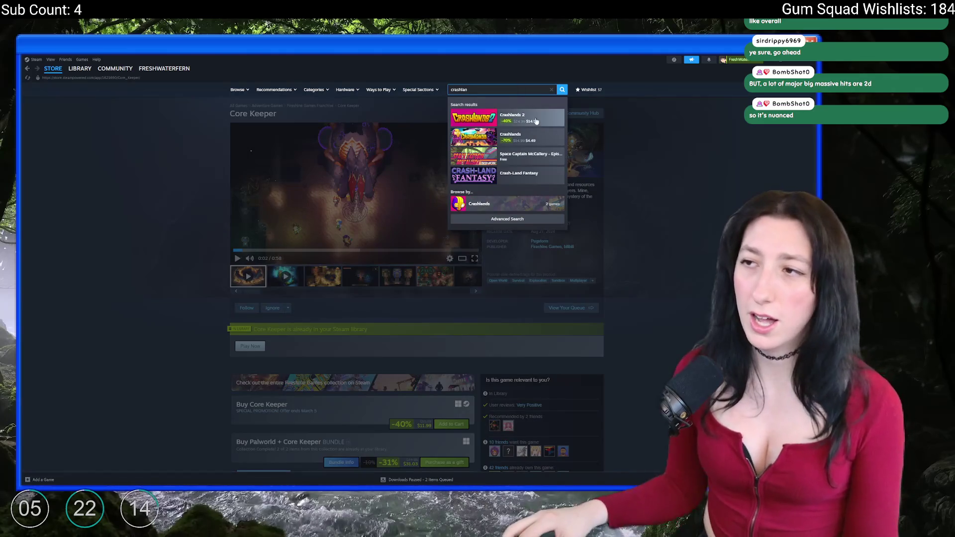
Open the Crashlands 2 store page and view one of its screenshots full-size
click(543, 120)
scroll(411, 205, down, 2)
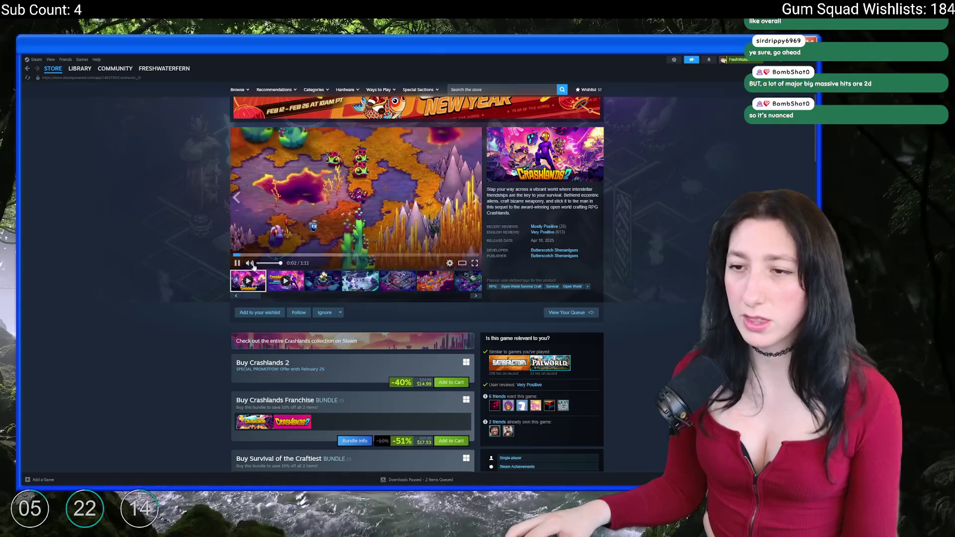
click(403, 291)
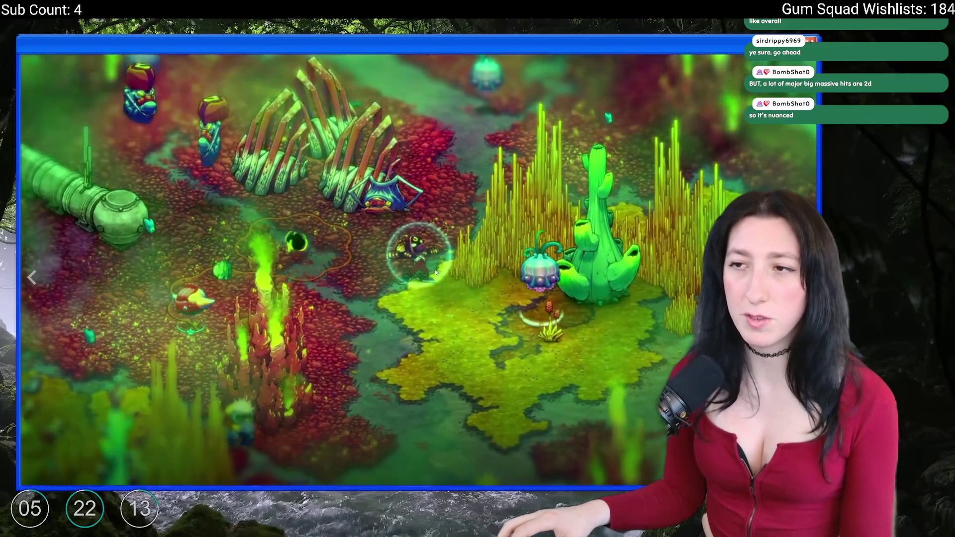
key(Escape)
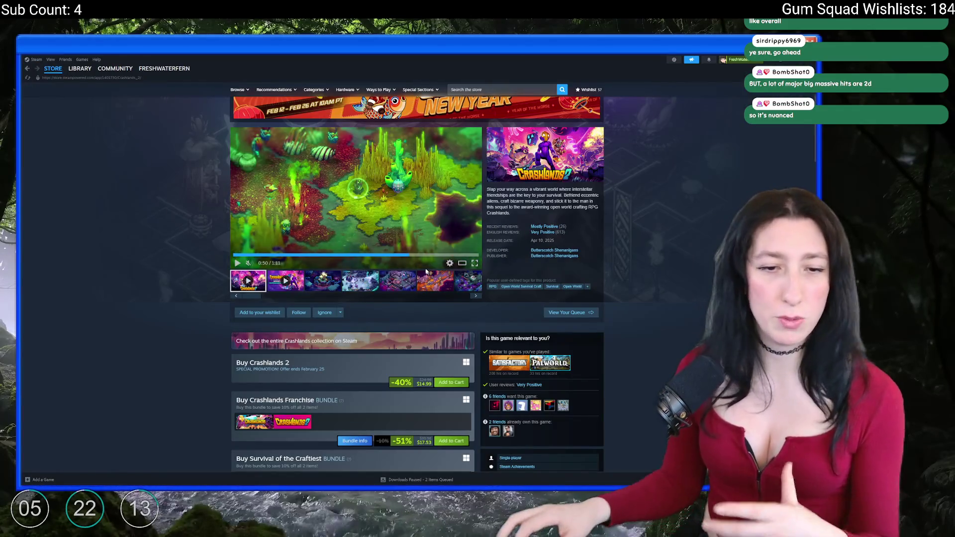
Search for Don't Starve, open its store page, and browse six screenshots full-size
click(536, 90)
text(don't sink)
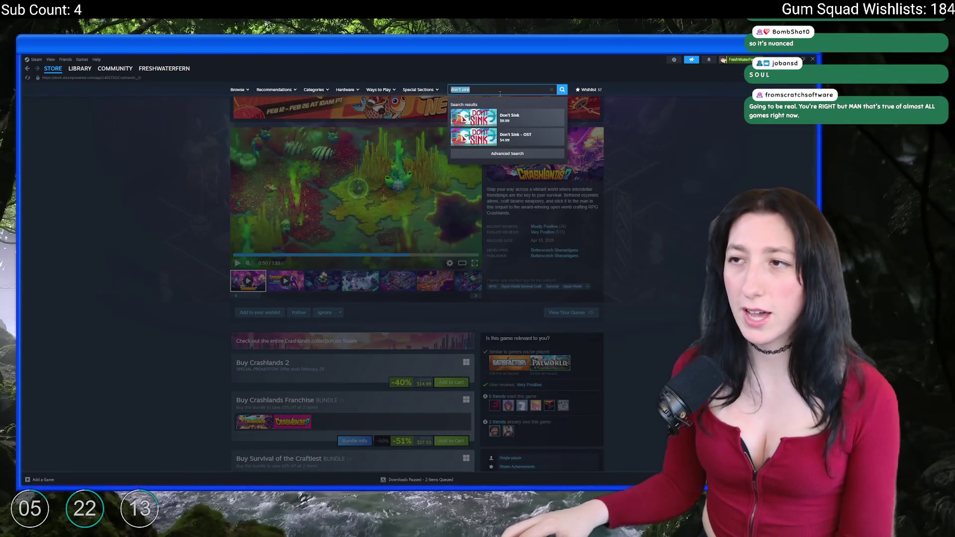
text(r)
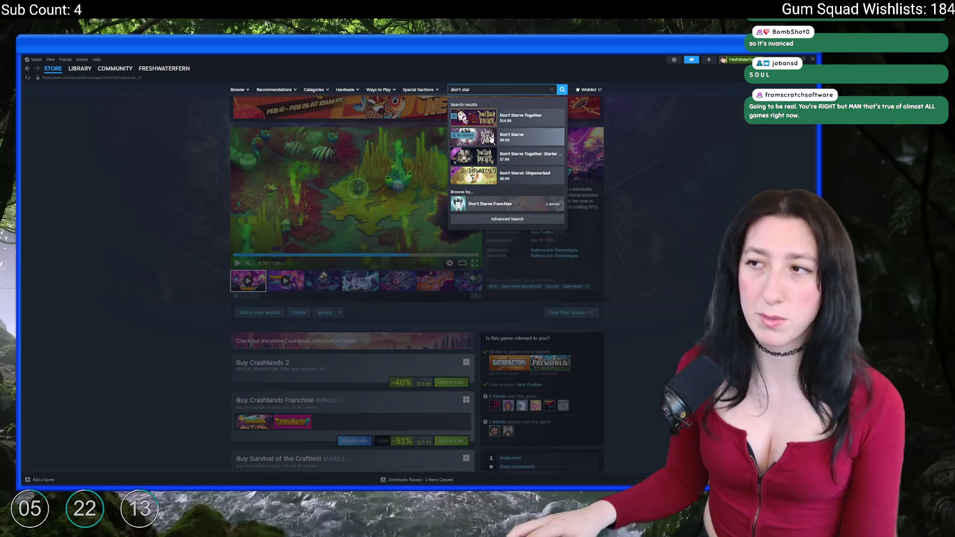
click(511, 137)
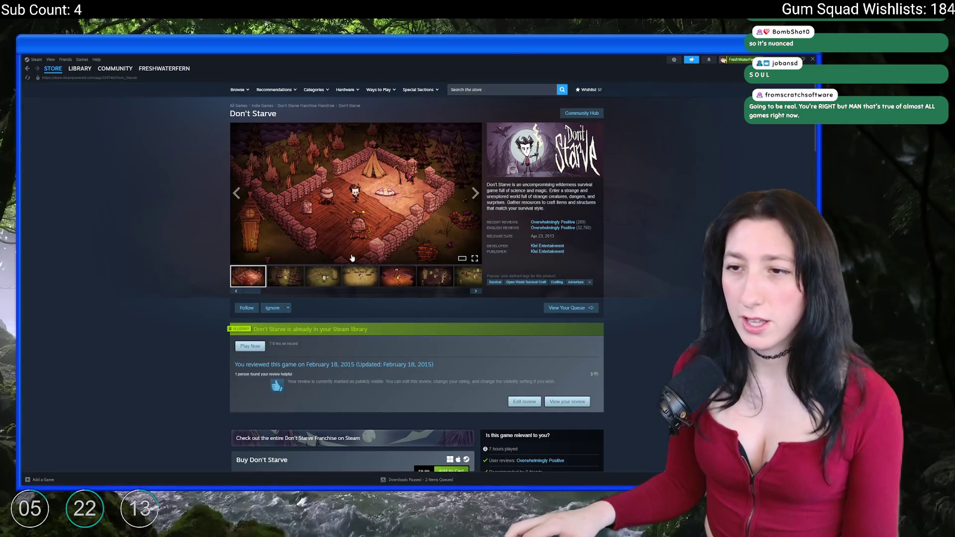
click(383, 246)
click(383, 245)
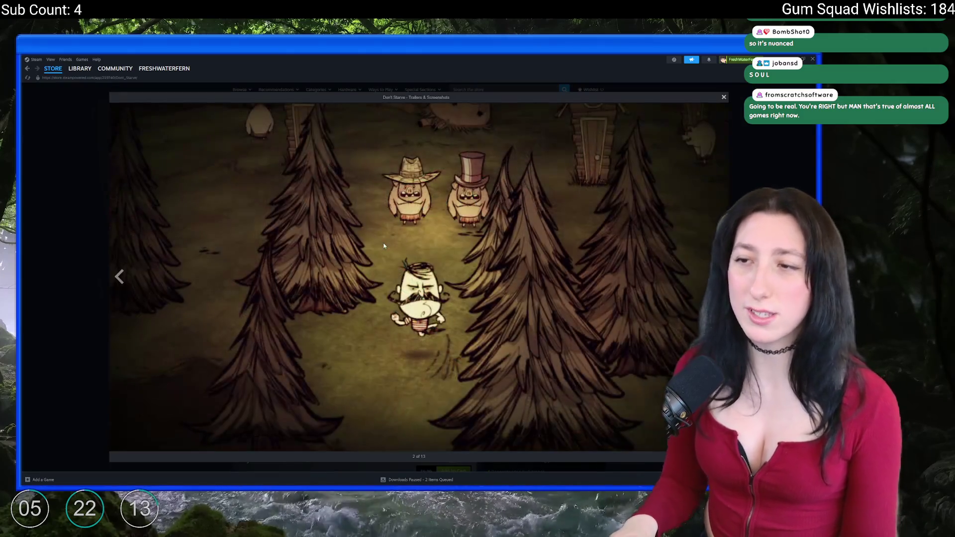
click(383, 246)
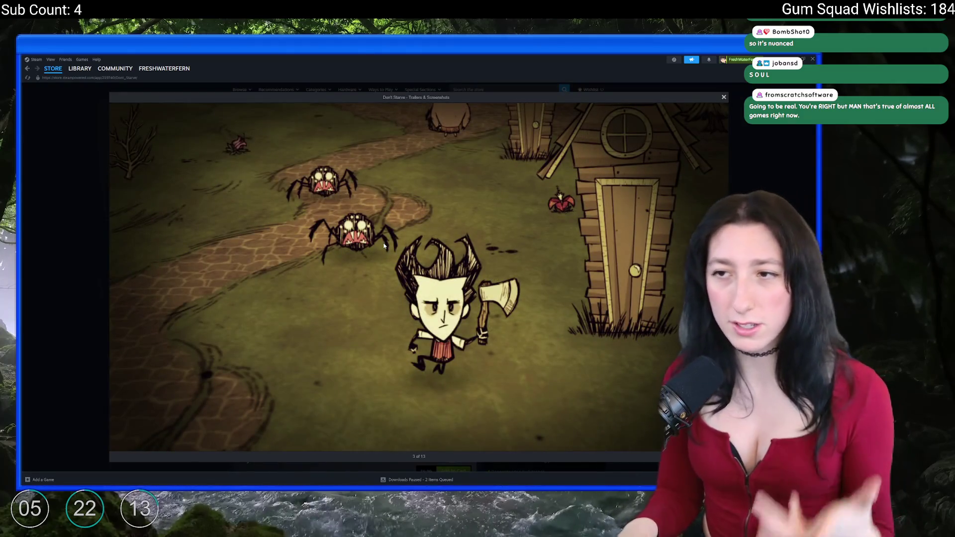
click(385, 246)
click(384, 246)
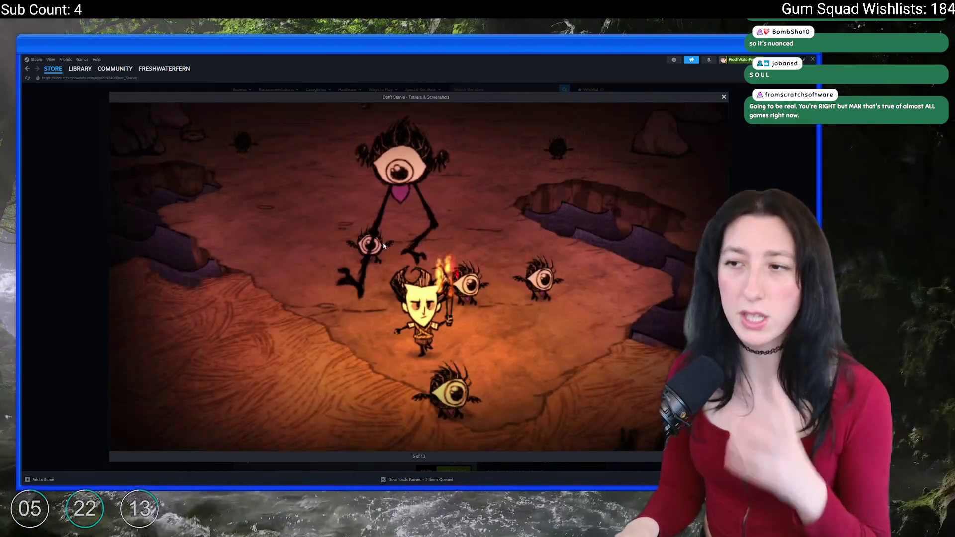
key(Escape)
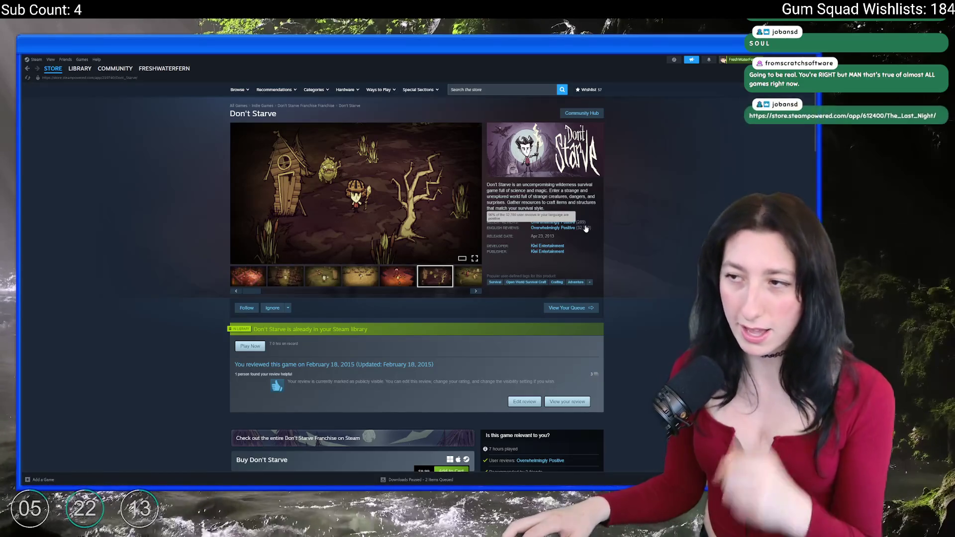
scroll(389, 249, down, 5)
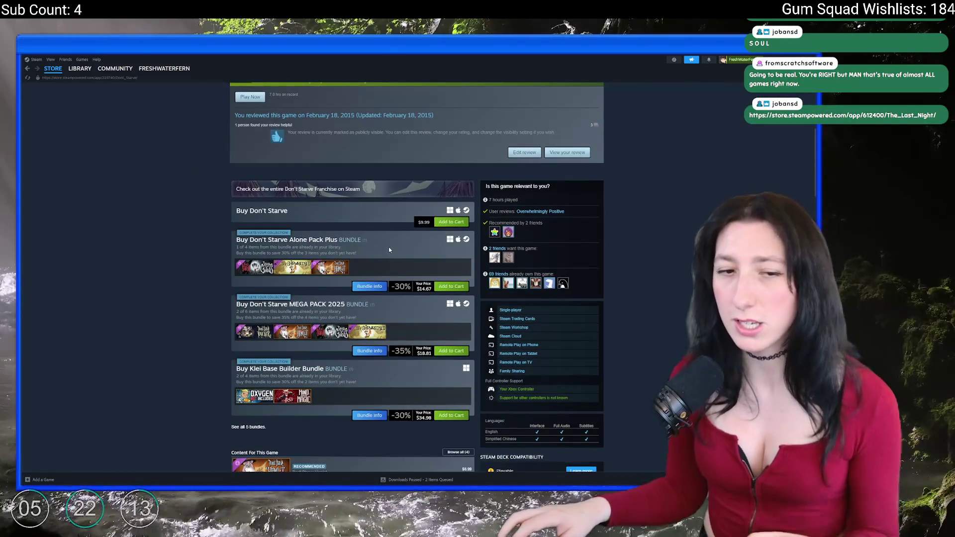
scroll(390, 246, up, 5)
Search 'the last night' and open The Last Night store page, switching to its second video
text(the last night)
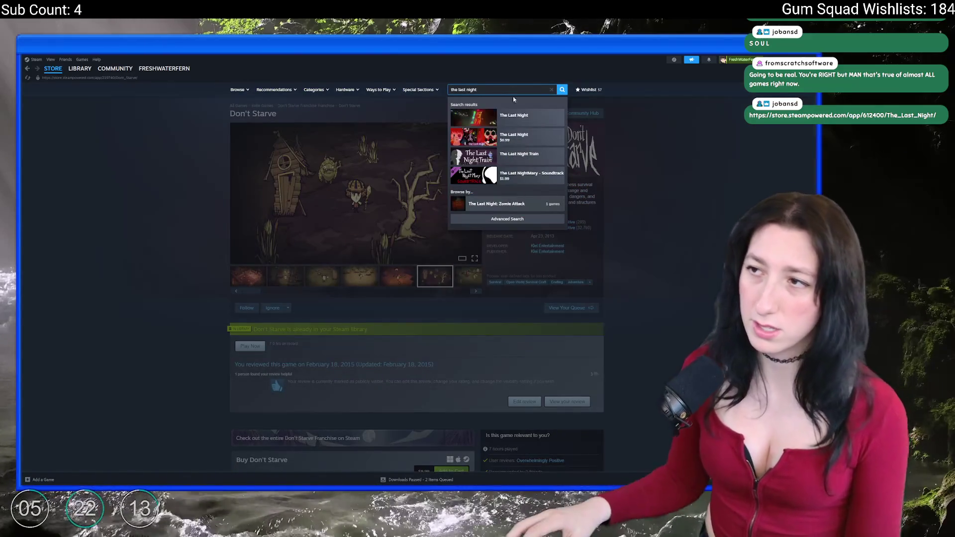
click(513, 116)
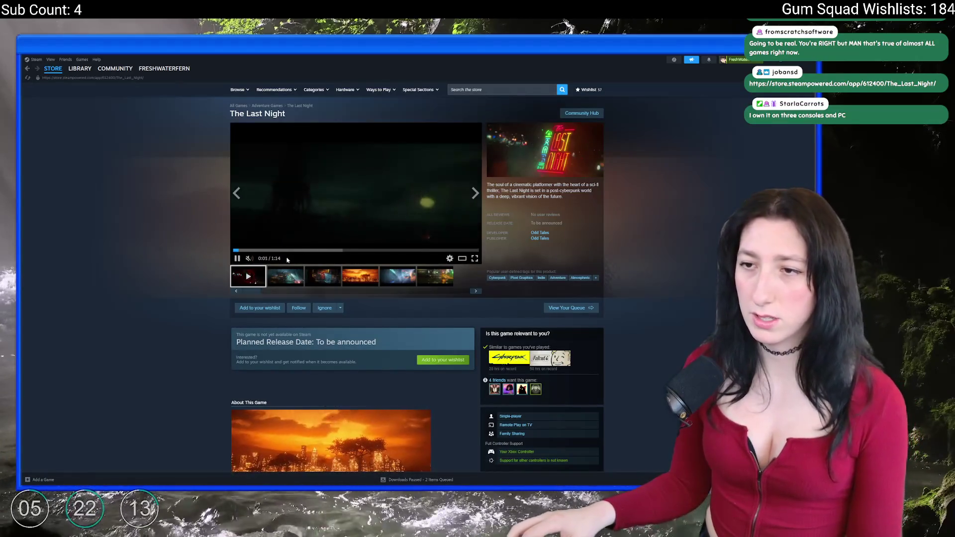
click(302, 251)
click(295, 277)
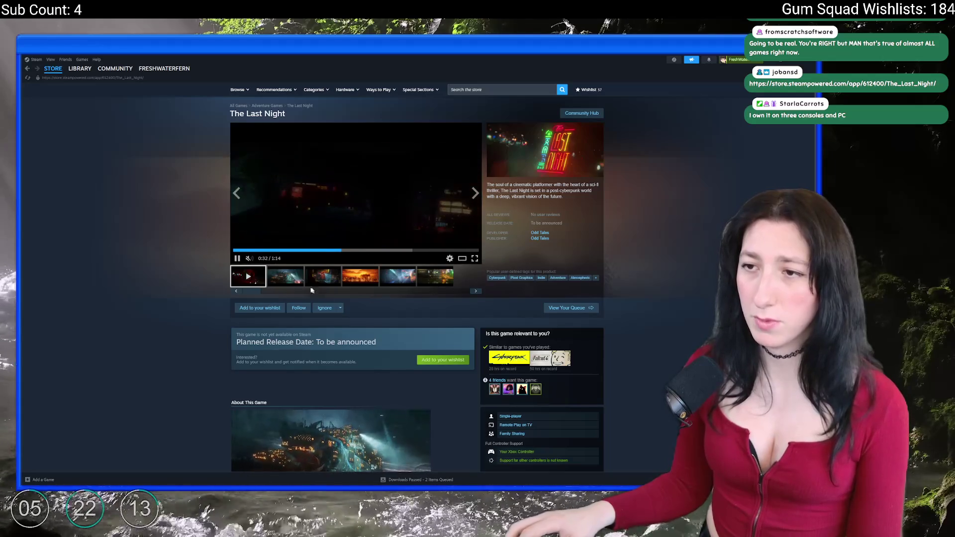
Page through The Last Night's six screenshots to the trailer, skip ahead, then close the viewer
click(354, 221)
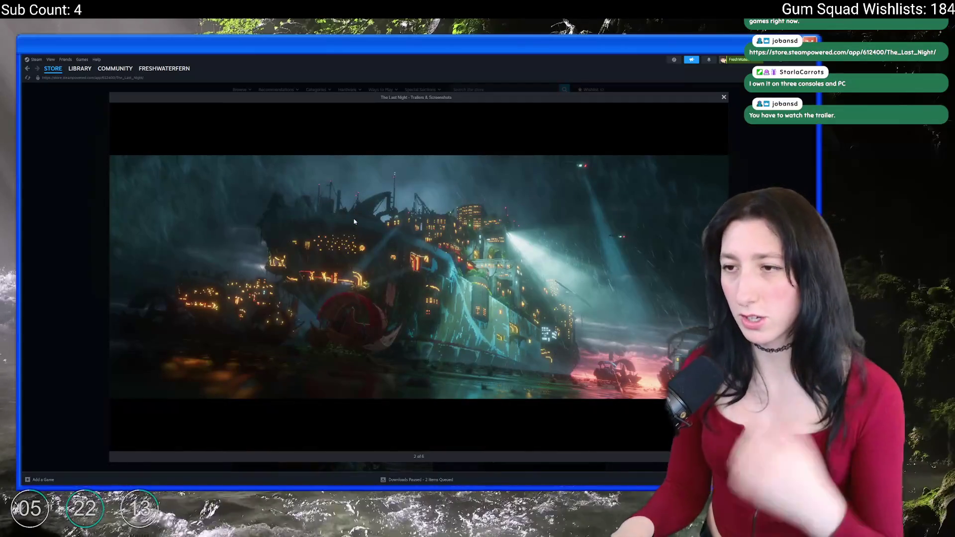
click(355, 221)
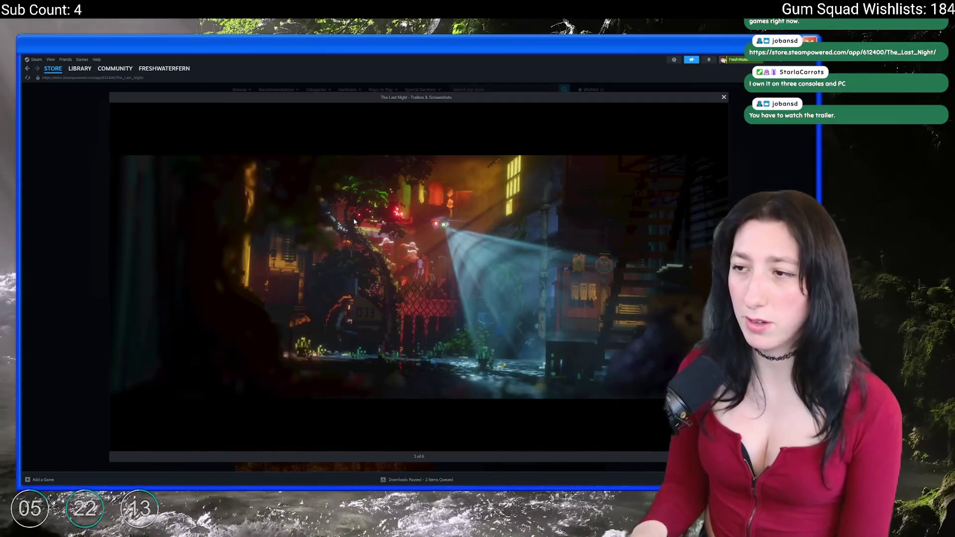
click(355, 221)
click(355, 222)
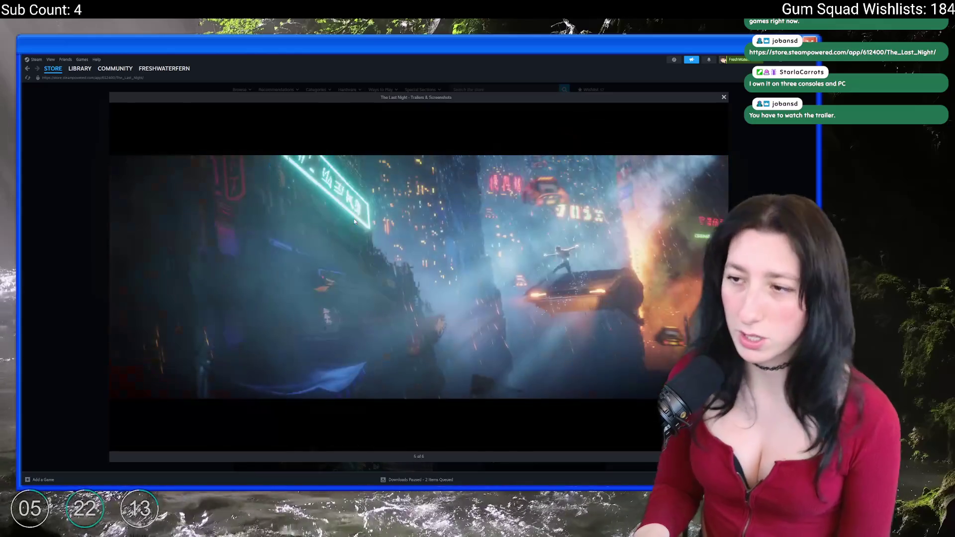
click(355, 221)
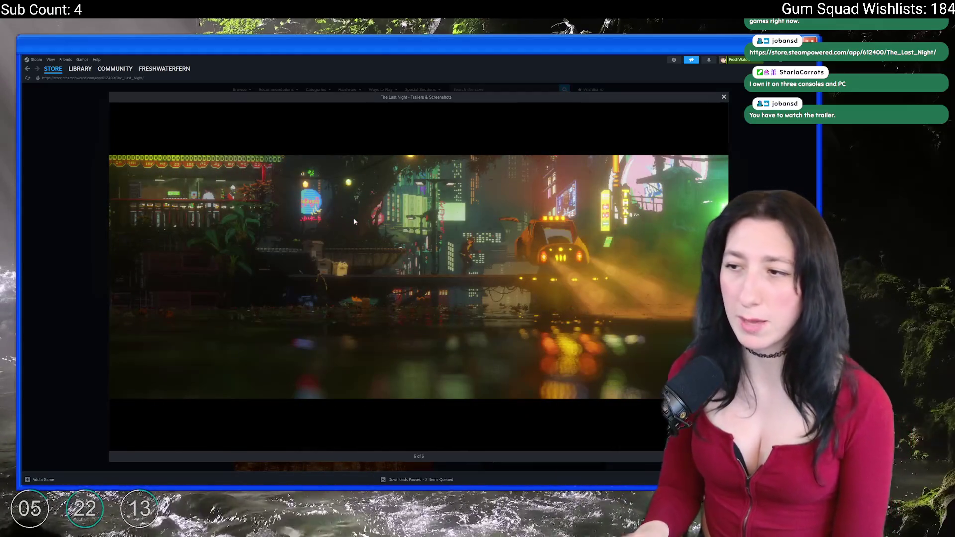
click(355, 221)
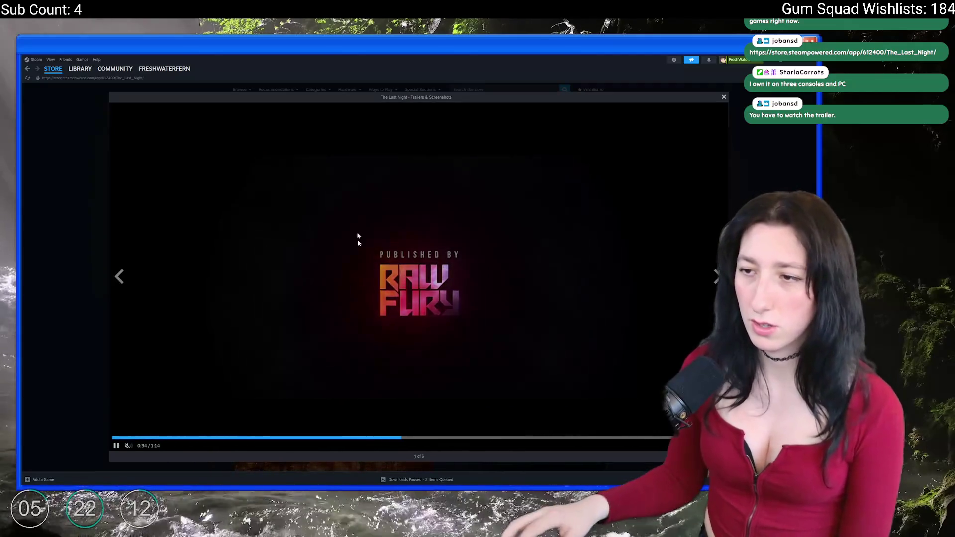
click(481, 438)
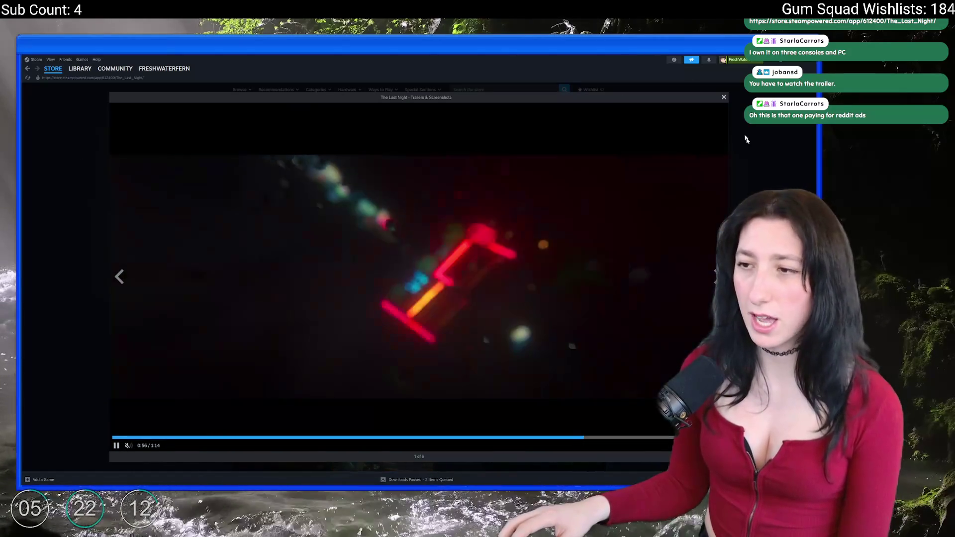
key(Escape)
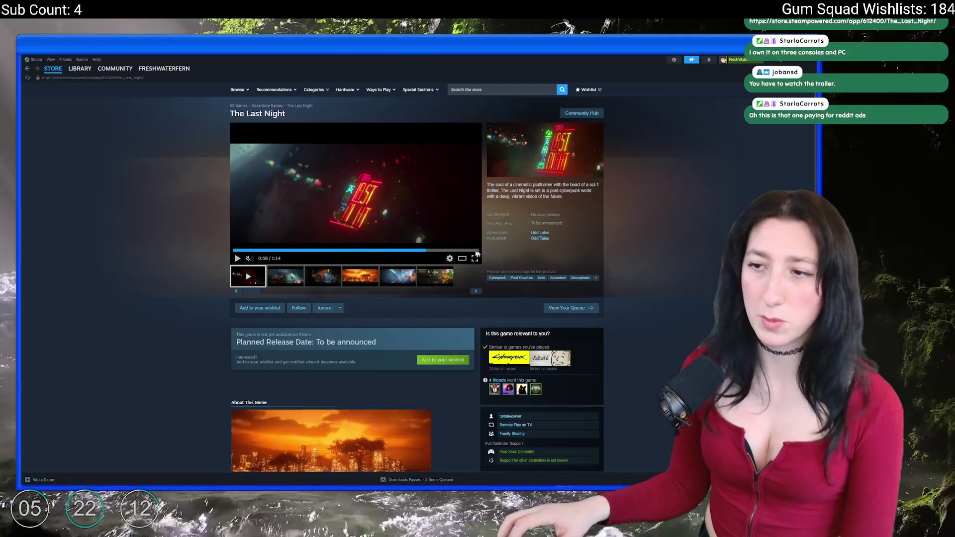
scroll(383, 215, down, 10)
Go back to the Mewgenics page and watch its trailer fullscreen, skipping ahead
key(alt+Left)
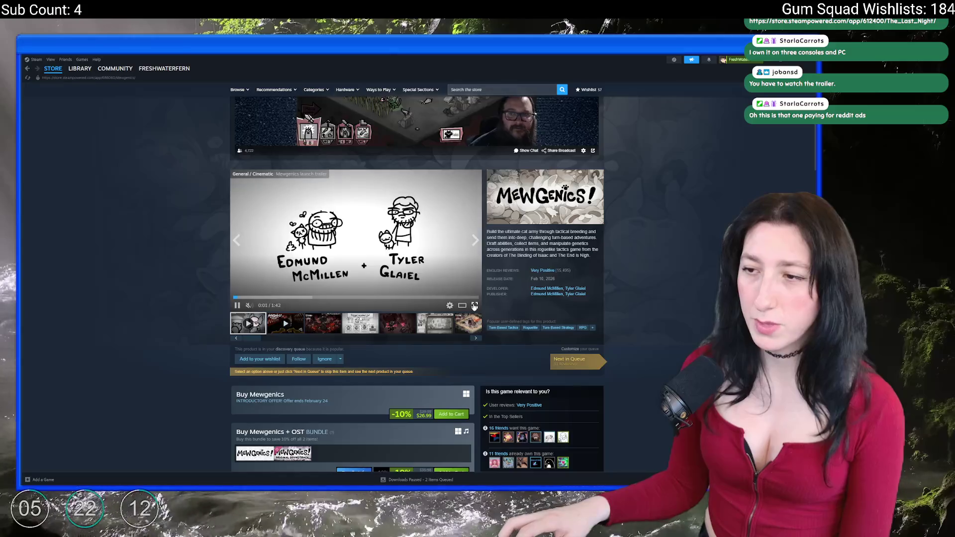
click(319, 218)
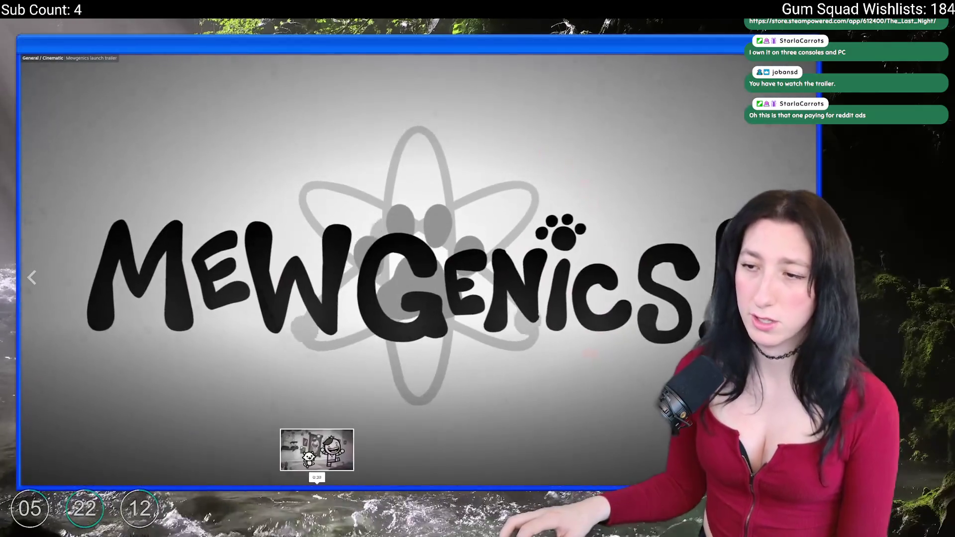
click(316, 486)
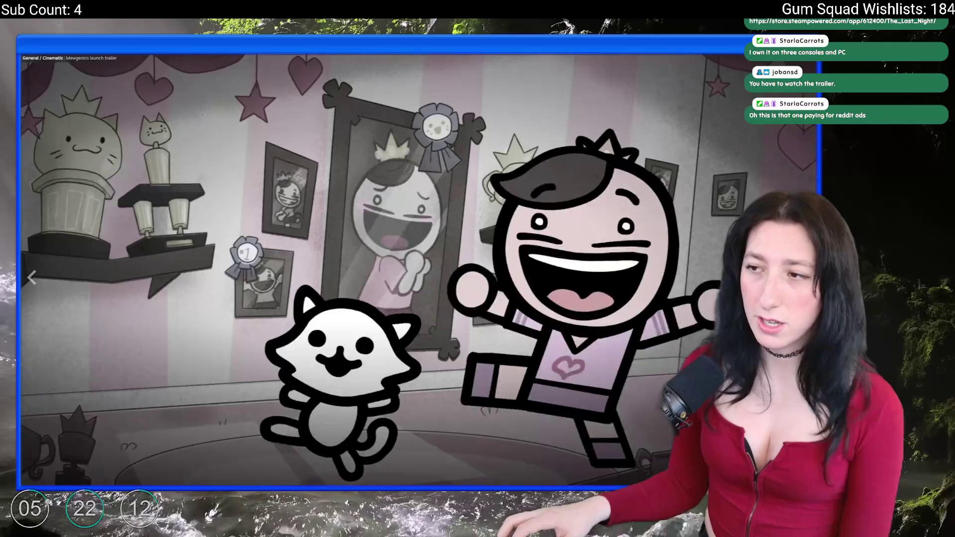
click(465, 486)
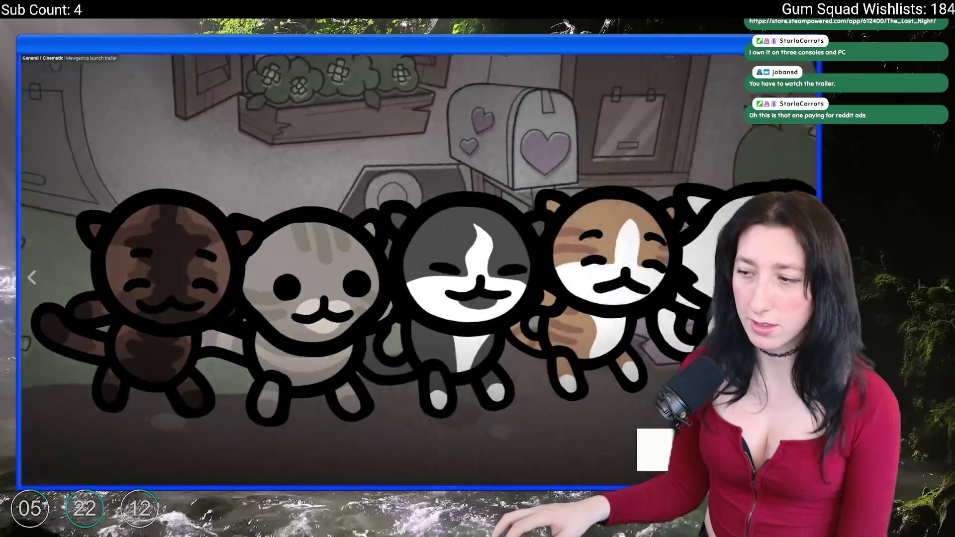
key(Escape)
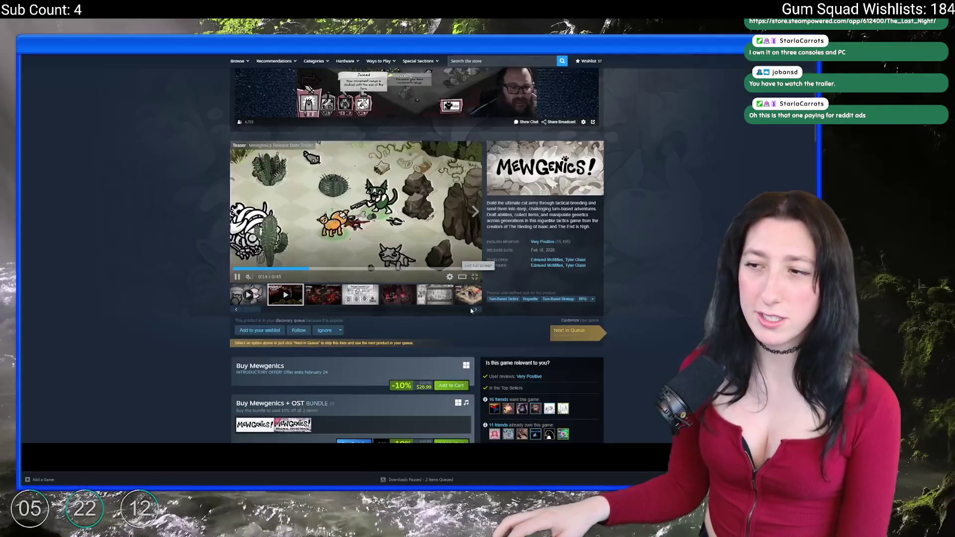
click(474, 306)
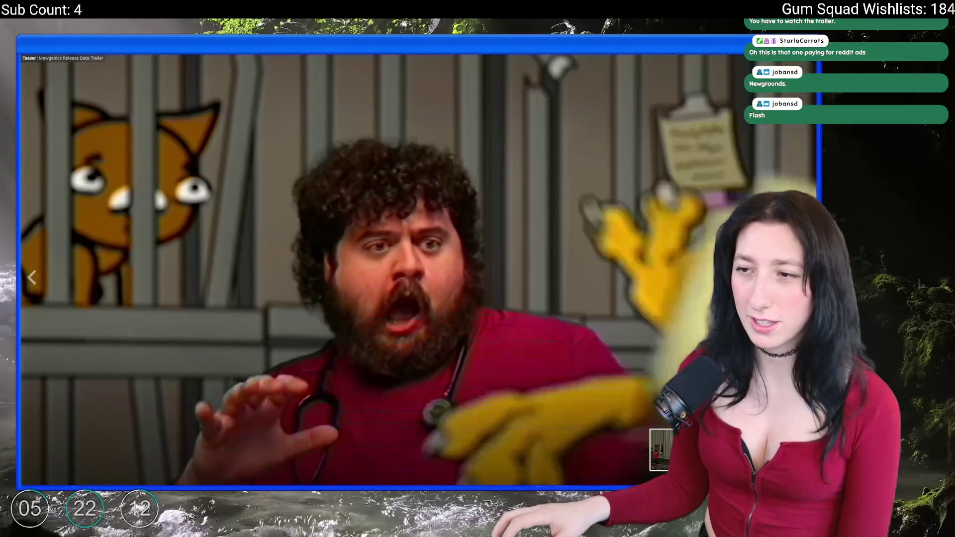
key(Escape)
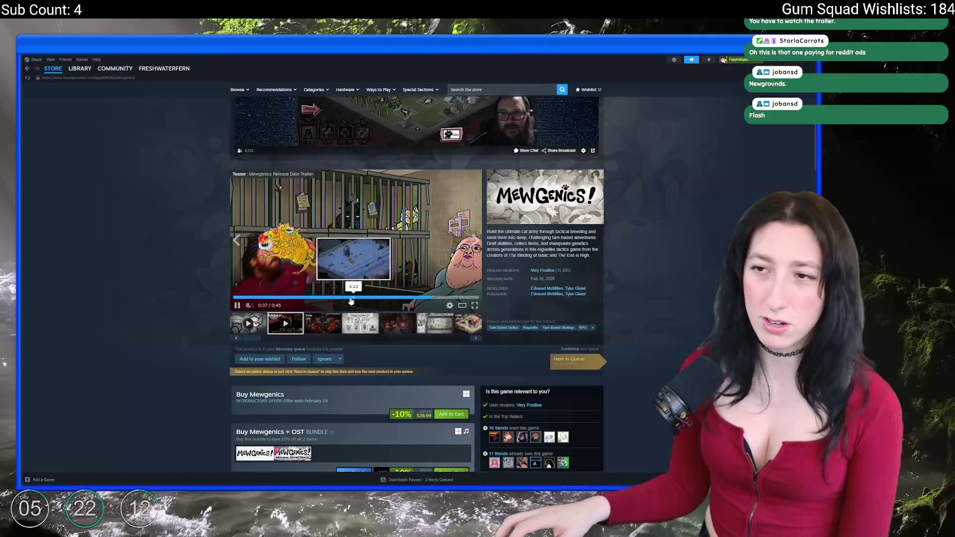
Open a Mewgenics screenshot in the large viewer and arrow through the next few
click(375, 276)
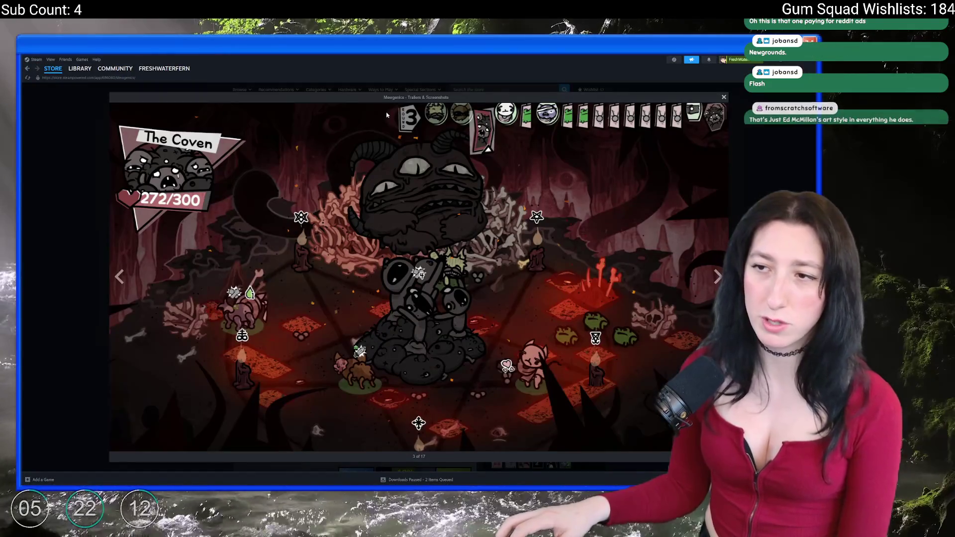
key(Right)
key(Right)
key(Right)
key(Right)
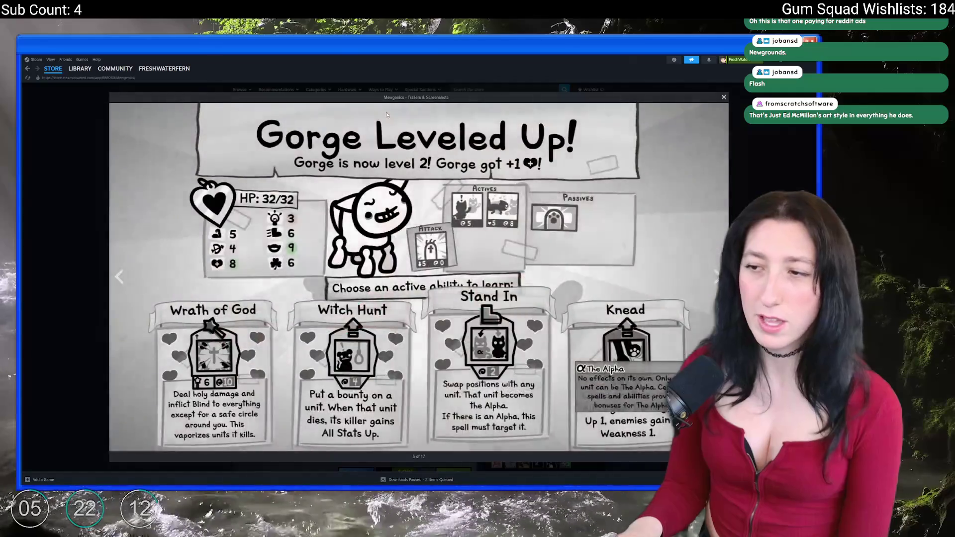
key(Right)
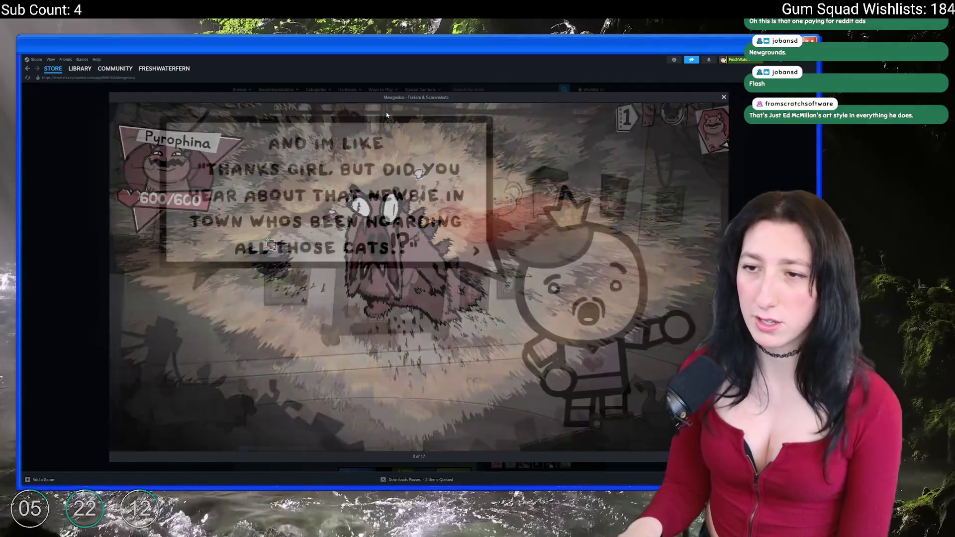
key(Right)
key(Left)
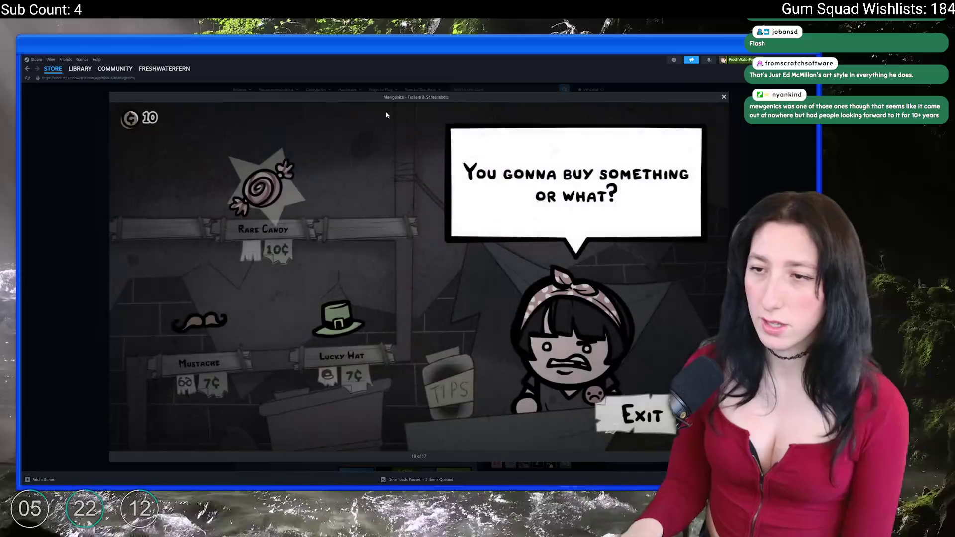
key(Right)
key(Right)
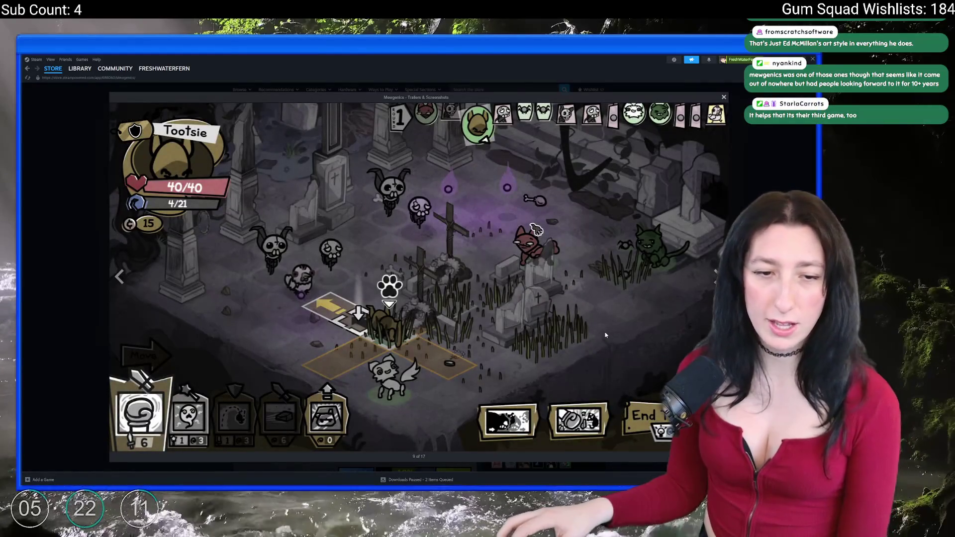
key(Right)
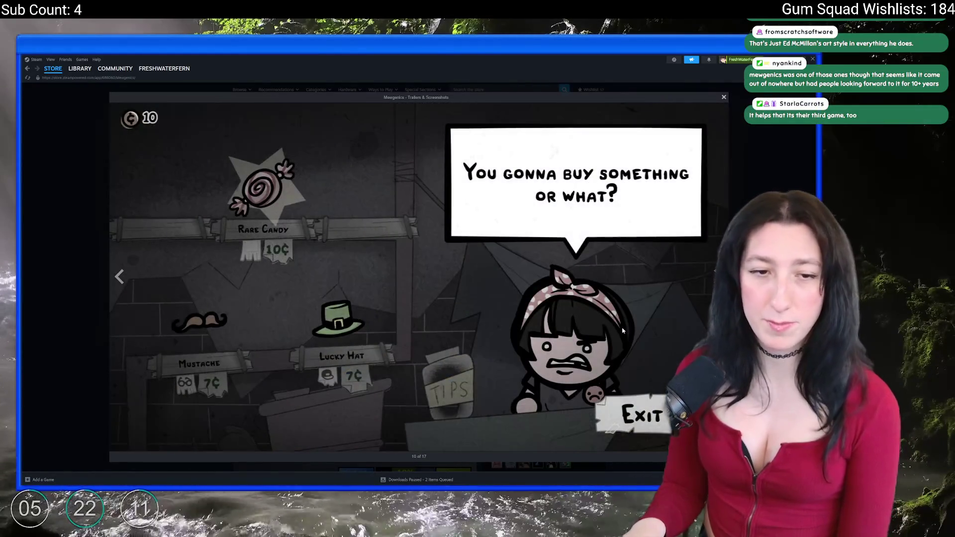
Continue to the Backpack and last screenshots, then reopen and close the viewer
key(Right)
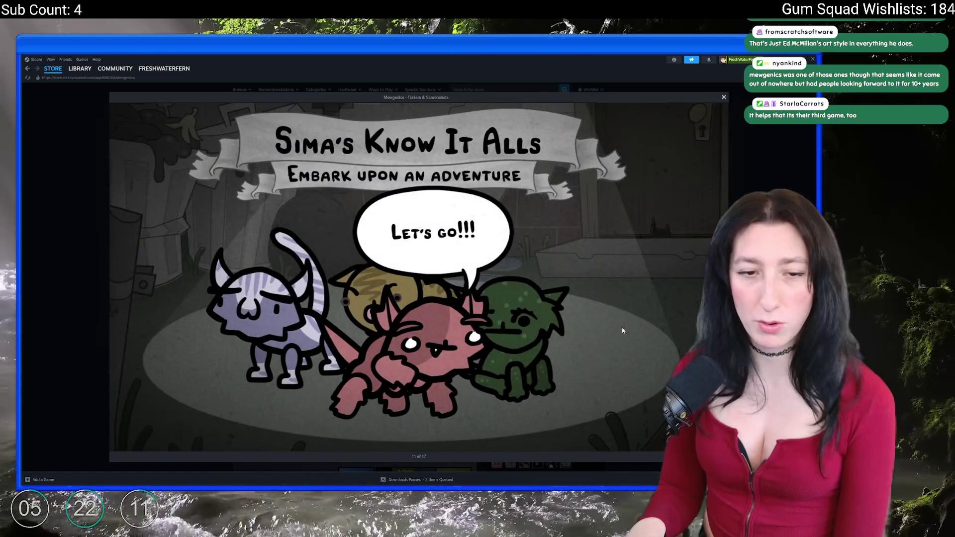
key(Right)
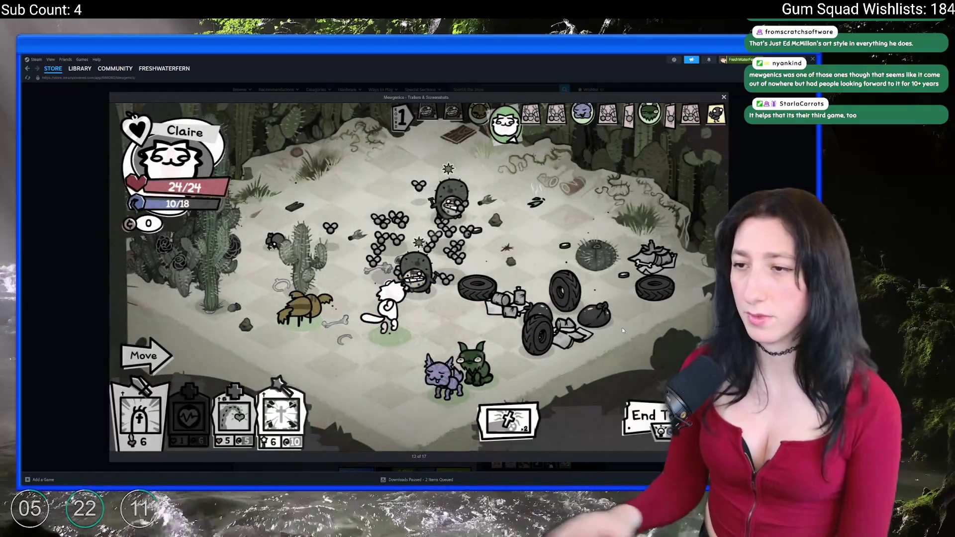
key(Right)
key(Right)
key(Right)
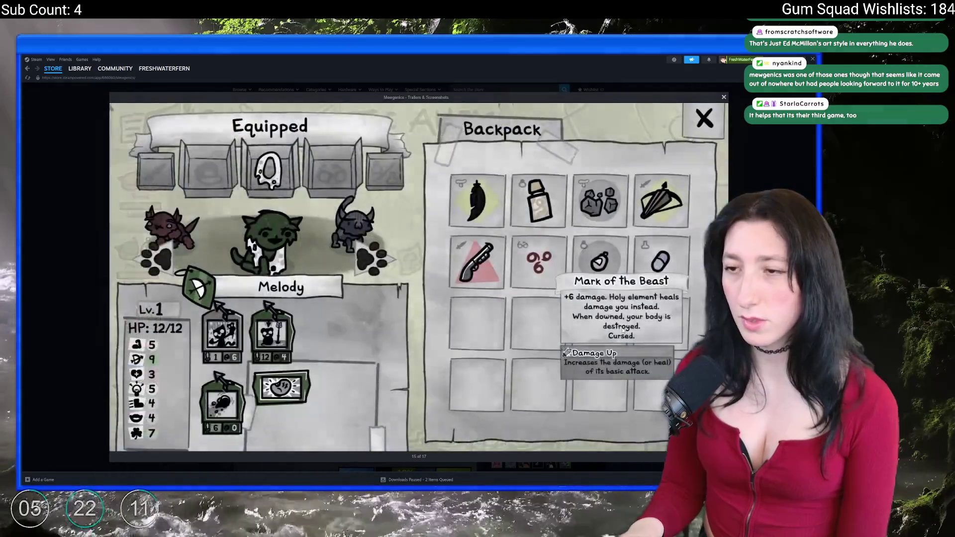
key(Left)
key(Right)
key(Right)
key(Right)
key(Right)
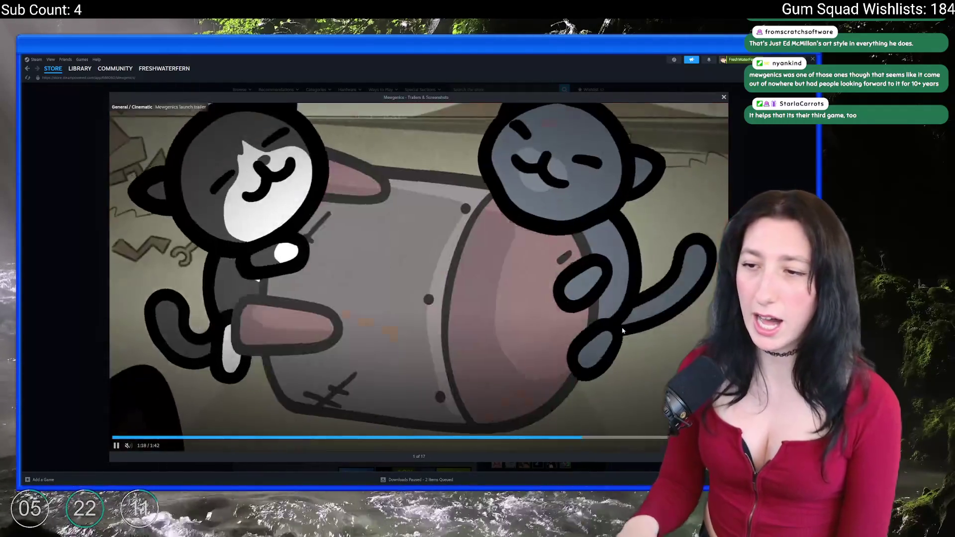
key(Escape)
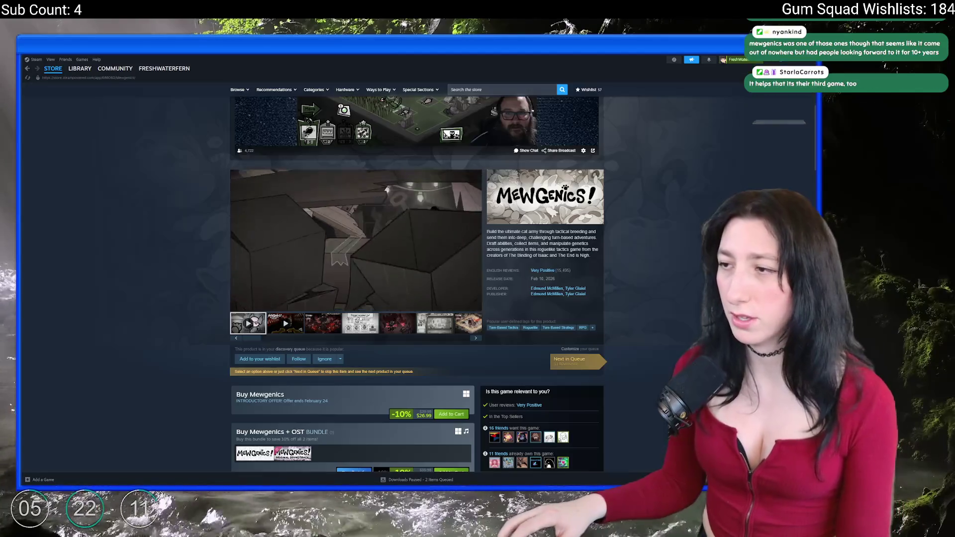
click(408, 254)
key(Left)
key(Escape)
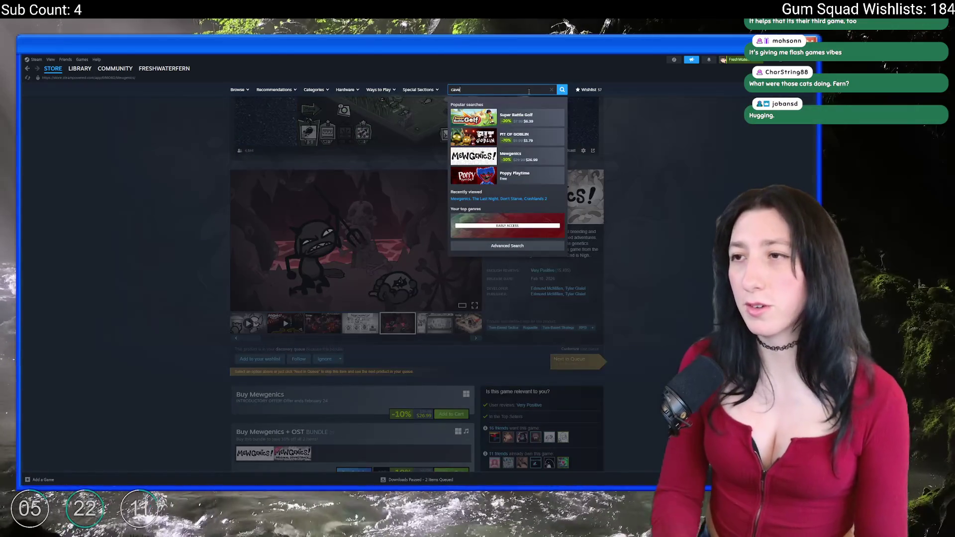
Open the Caves of Qud store page from the search and enlarge a screenshot
text(s of)
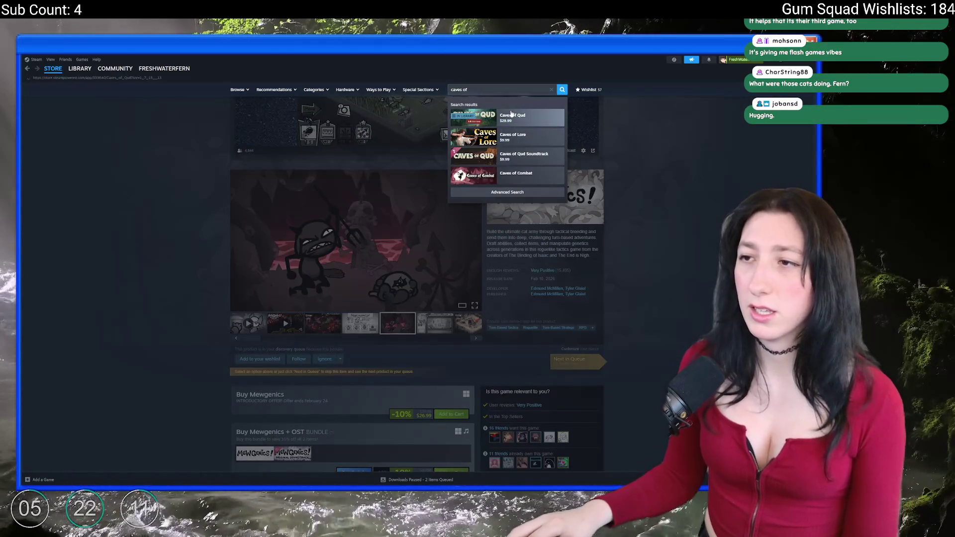
click(457, 113)
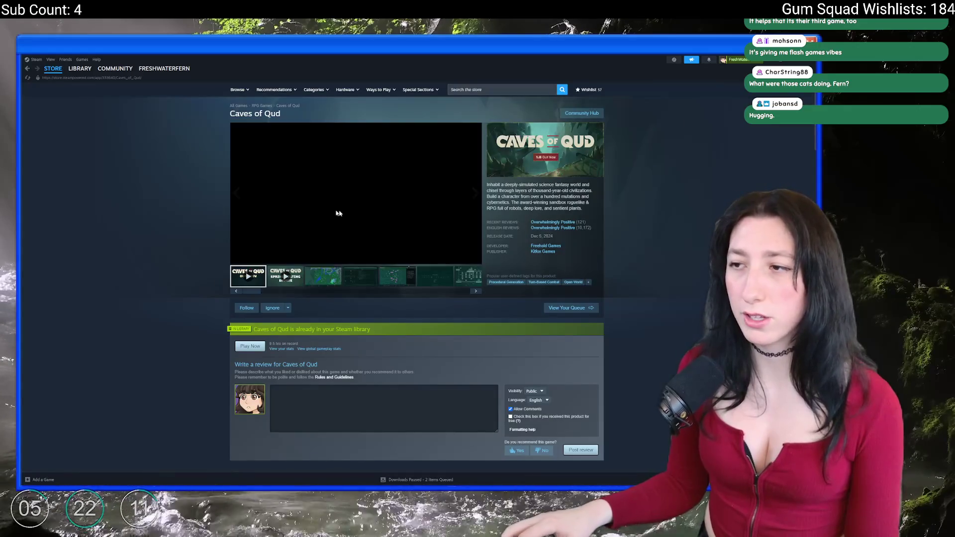
click(341, 238)
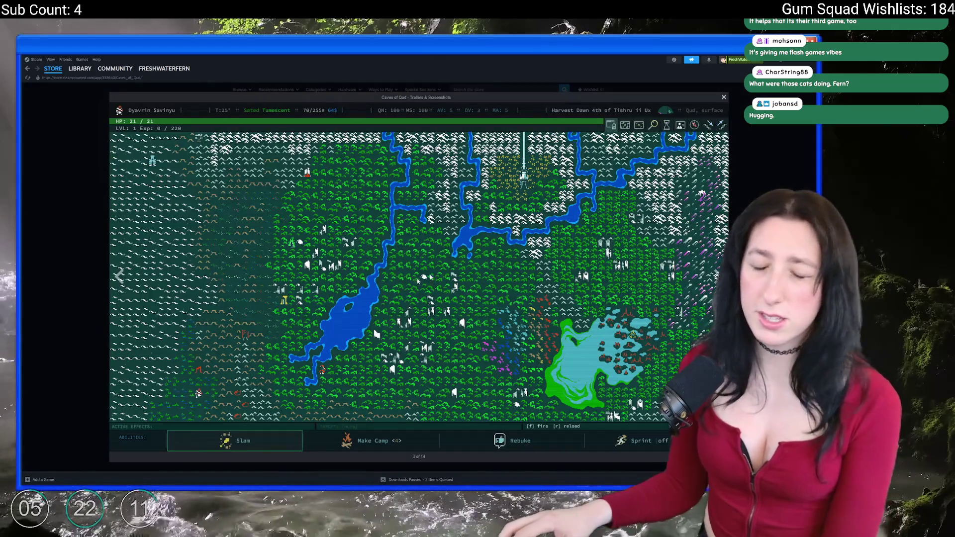
Arrow through the Caves of Qud screenshots to the final image, 14 of 14
key(Right)
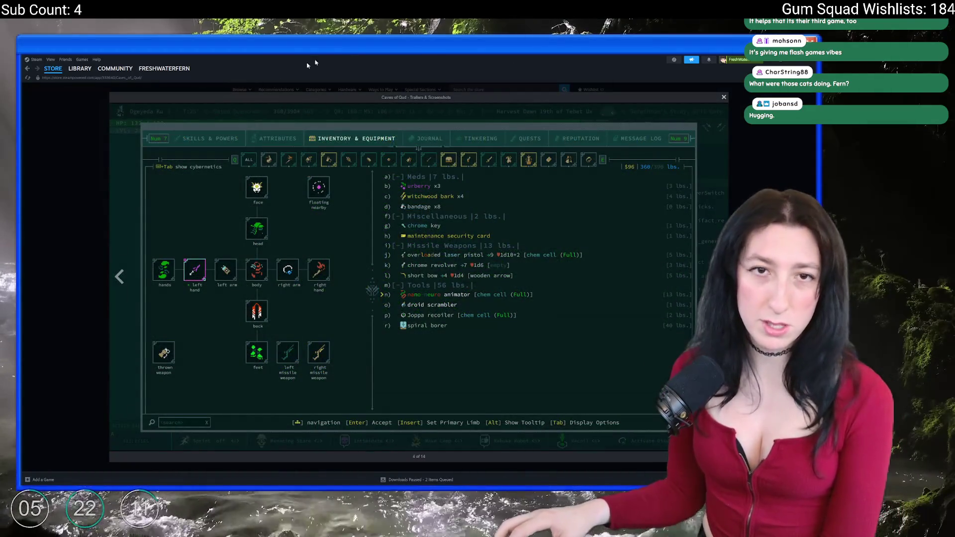
key(Right)
key(Right)
key(Right)
key(Left)
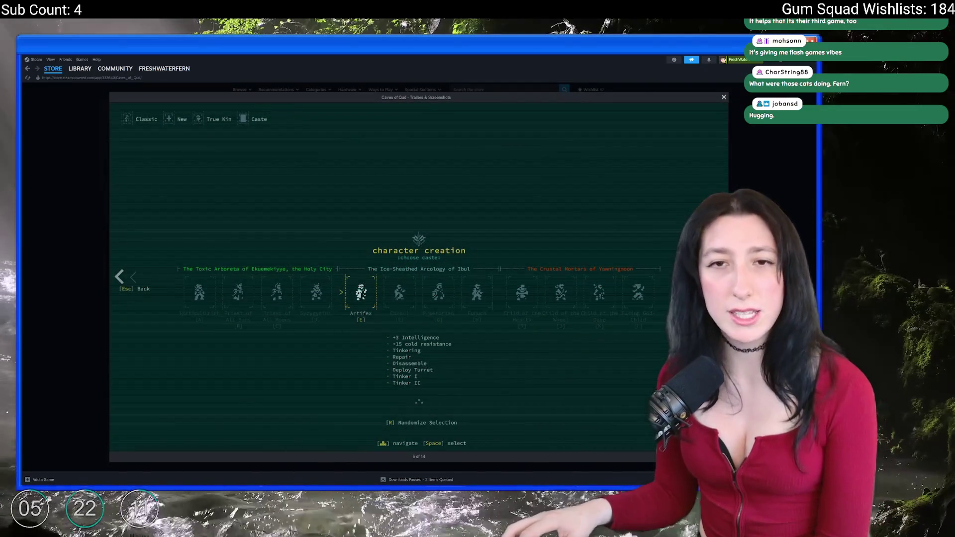
key(Right)
key(Right)
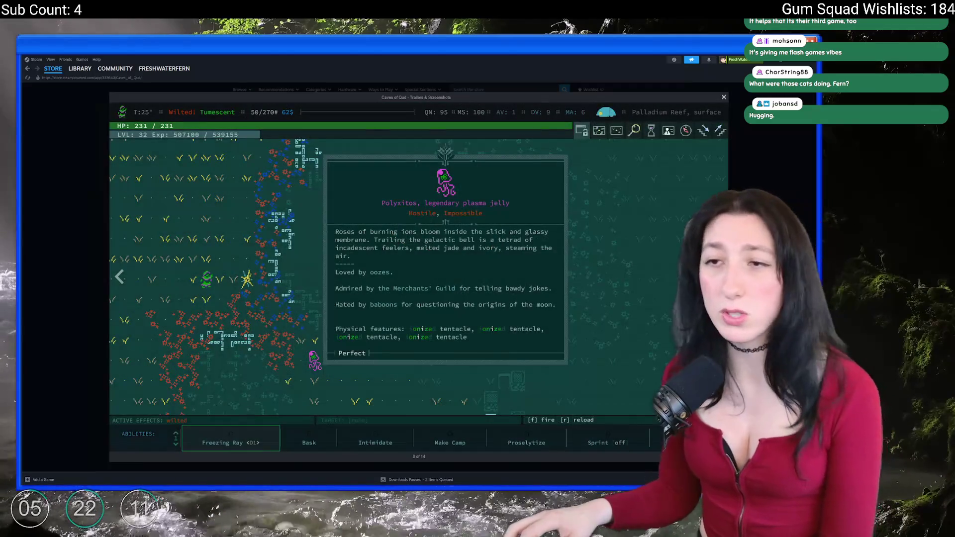
key(Right)
key(Right)
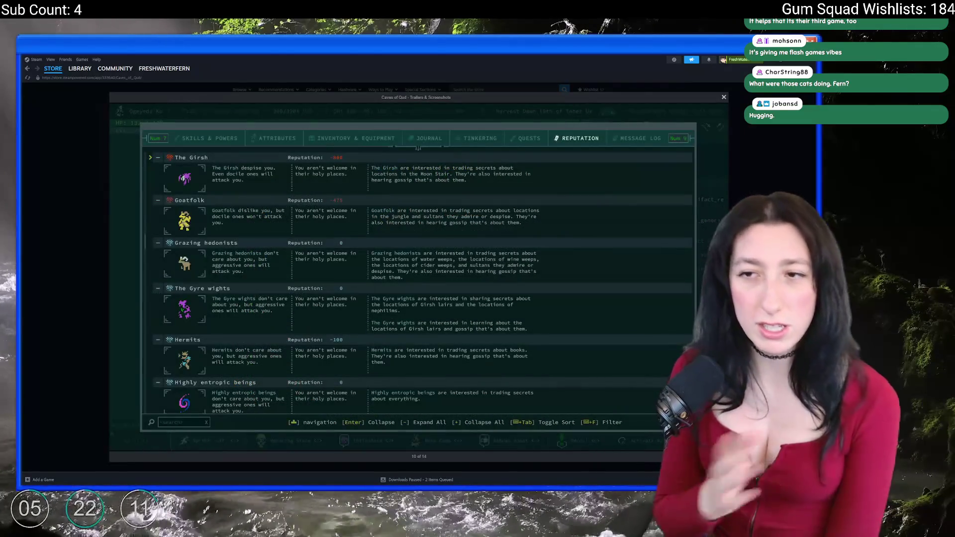
key(Right)
key(Right)
key(Right)
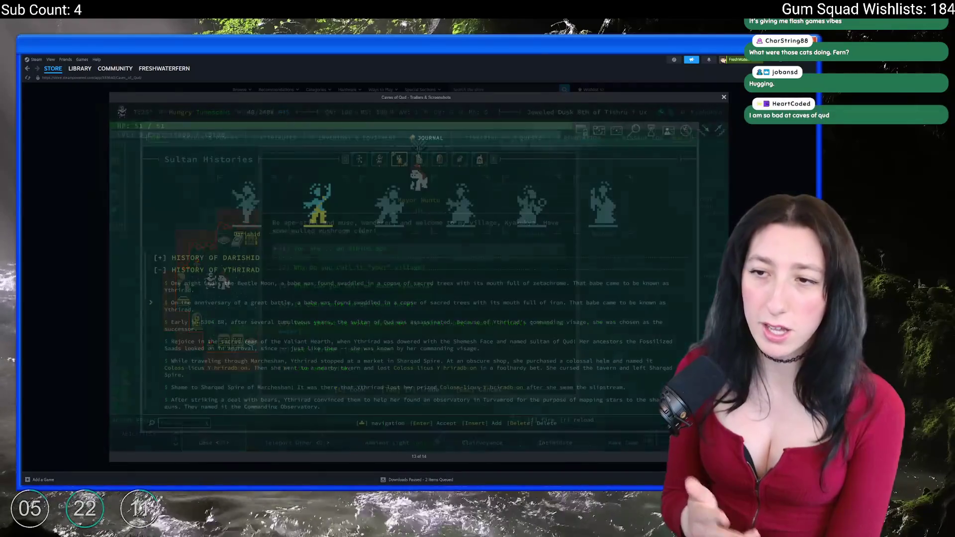
key(Left)
key(Right)
key(Right)
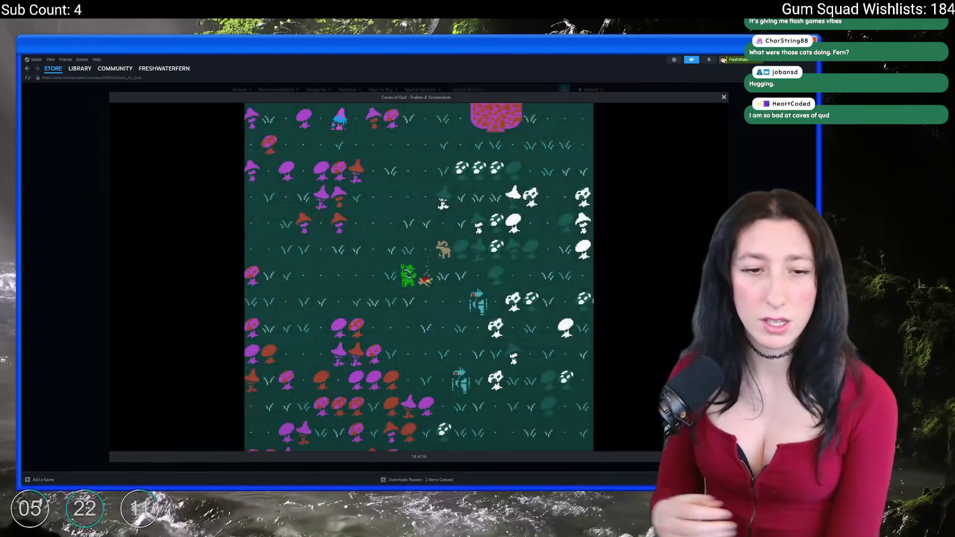
key(Right)
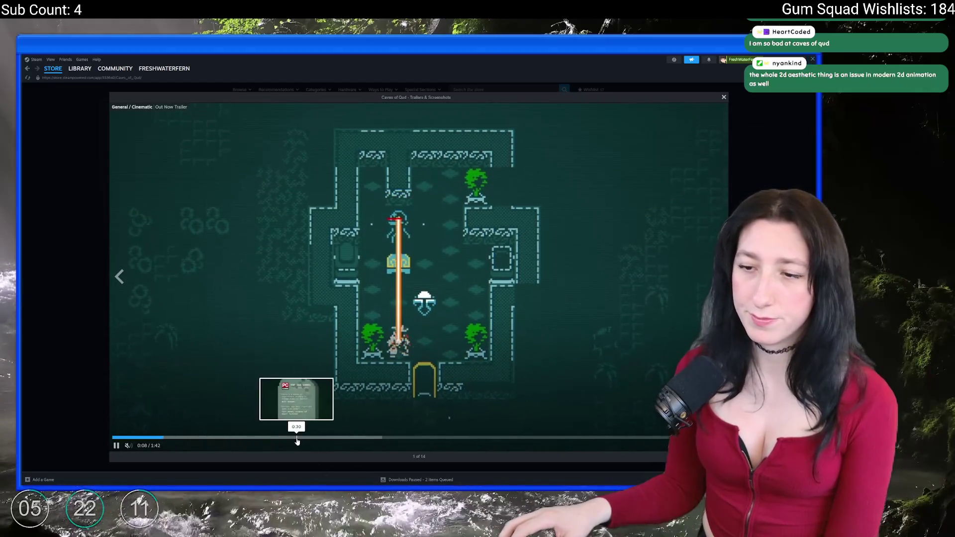
Jump the Caves of Qud trailer to 0:31 and close the full viewer
click(301, 438)
click(65, 222)
scroll(331, 211, down, 10)
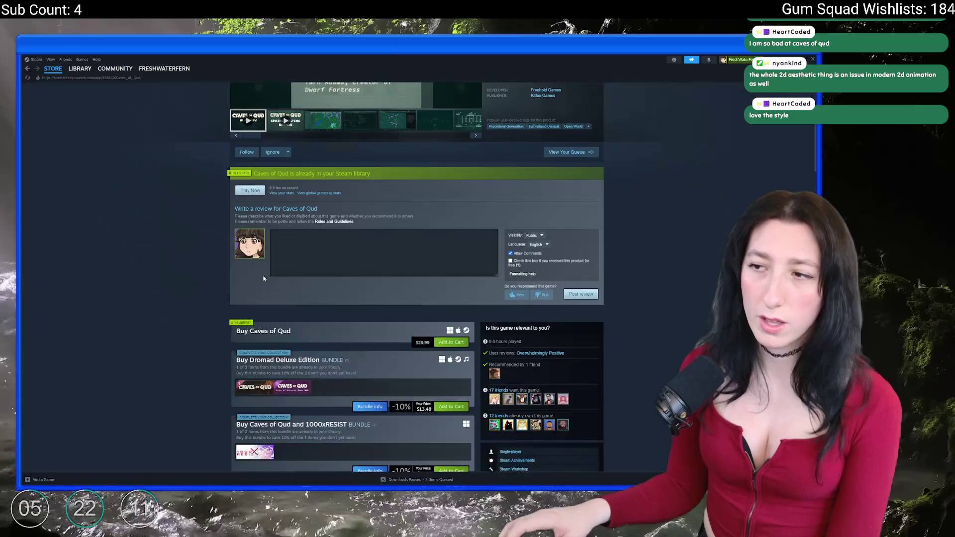
scroll(636, 318, down, 3)
scroll(637, 318, up, 15)
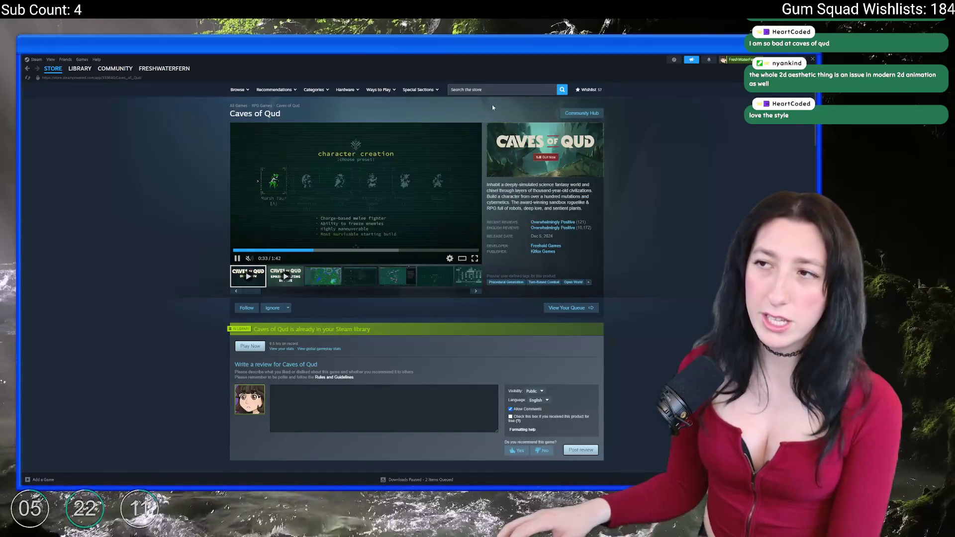
Open the store's Browse dropdown showing sections like New Releases
mouse_move(118, 71)
click(503, 89)
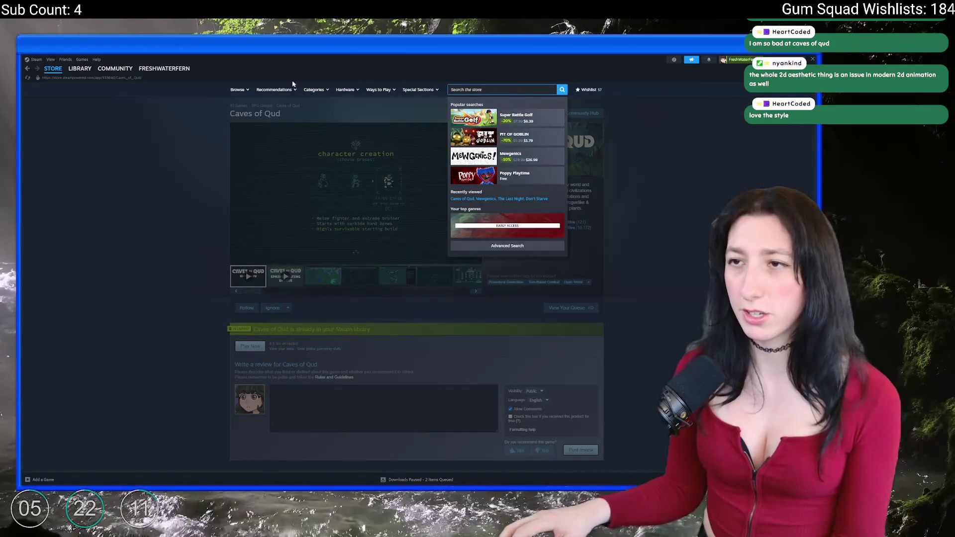
click(240, 92)
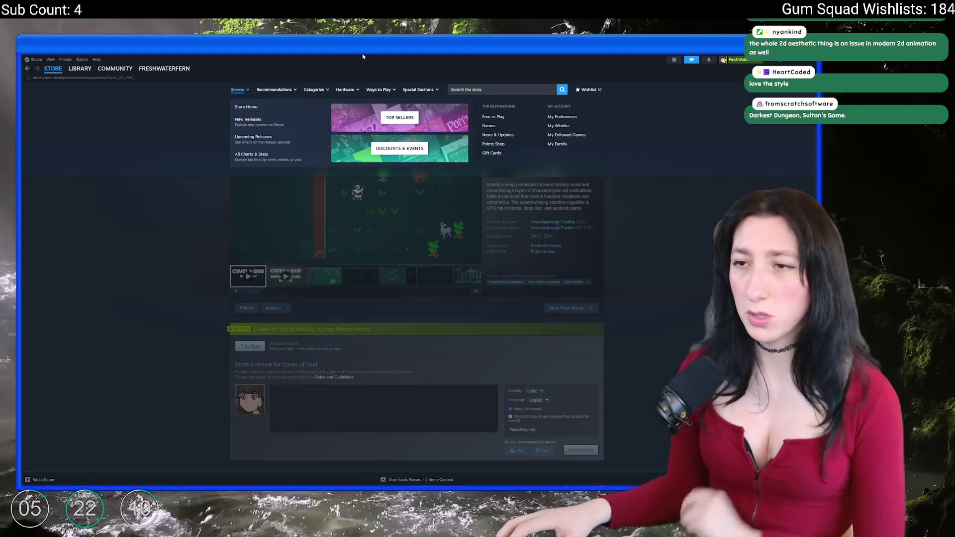
Browse the New Releases page, then run a store search for '2d'
click(248, 120)
scroll(310, 303, down, 10)
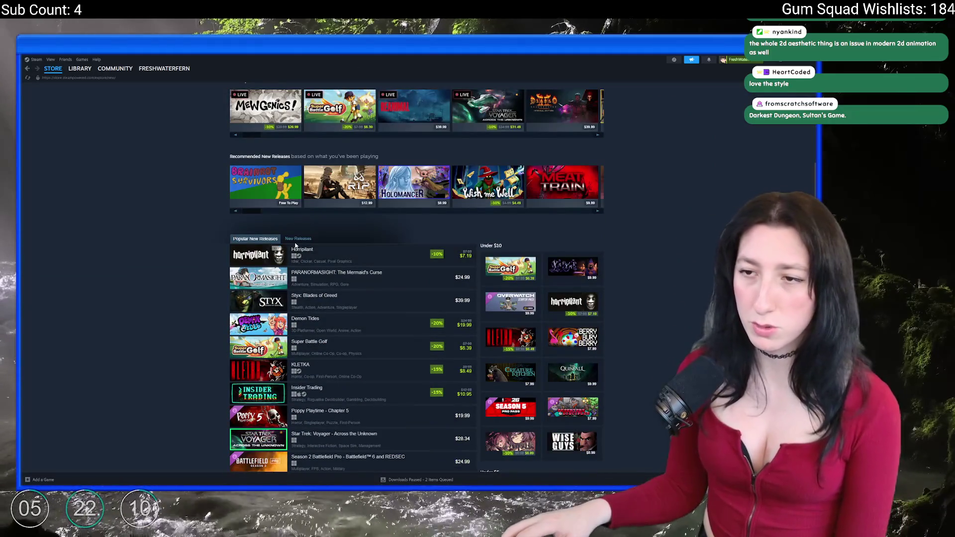
scroll(348, 224, up, 6)
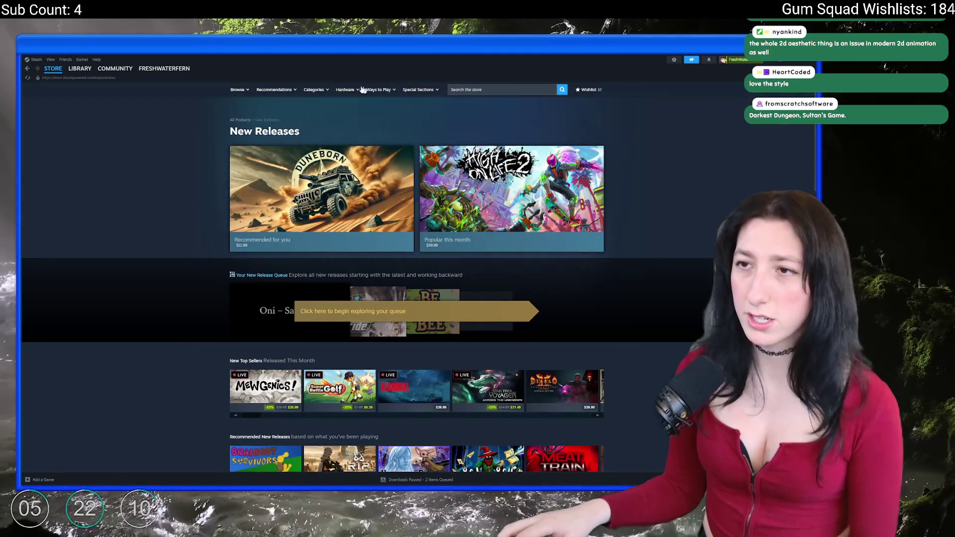
mouse_move(322, 92)
click(491, 89)
text(2d)
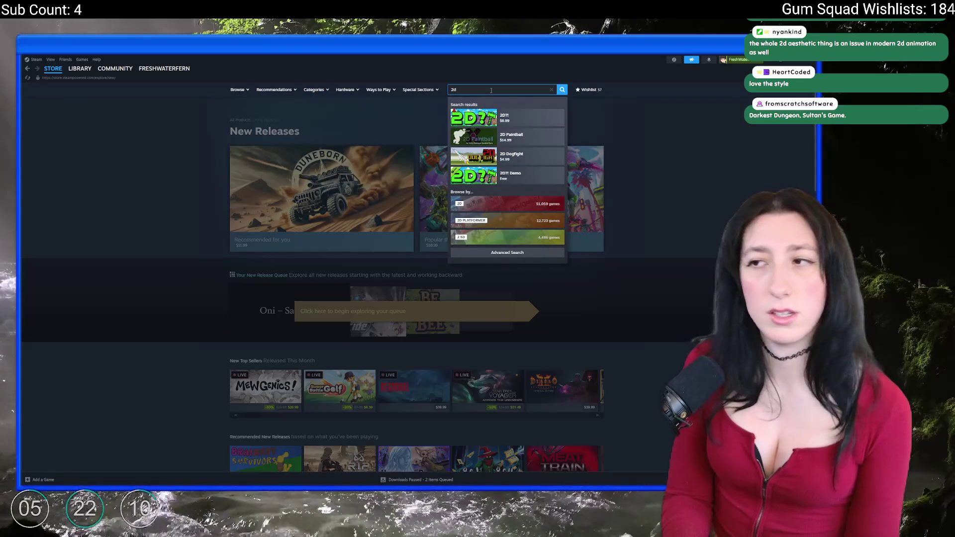
key(Return)
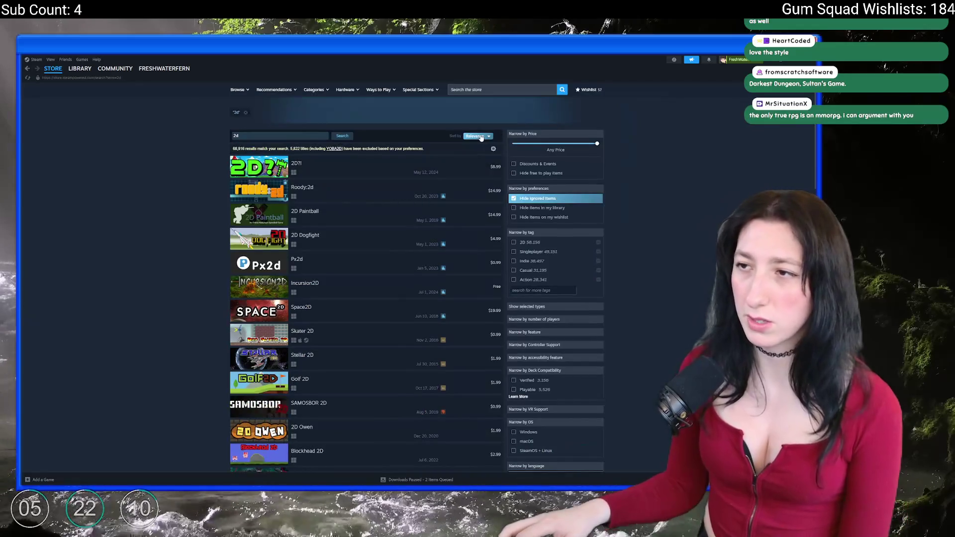
Try the 2D tag filter, then reset the search to All Products unfiltered
click(480, 136)
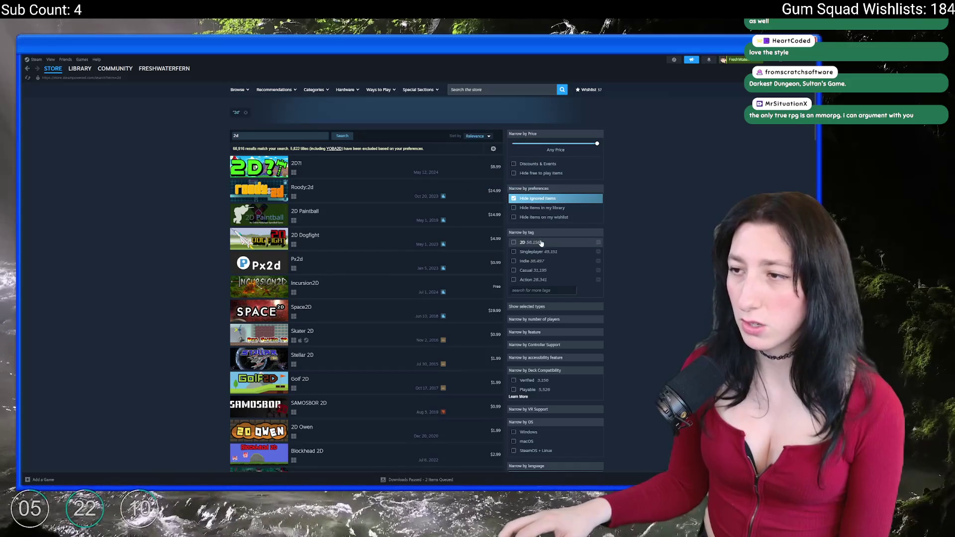
click(513, 243)
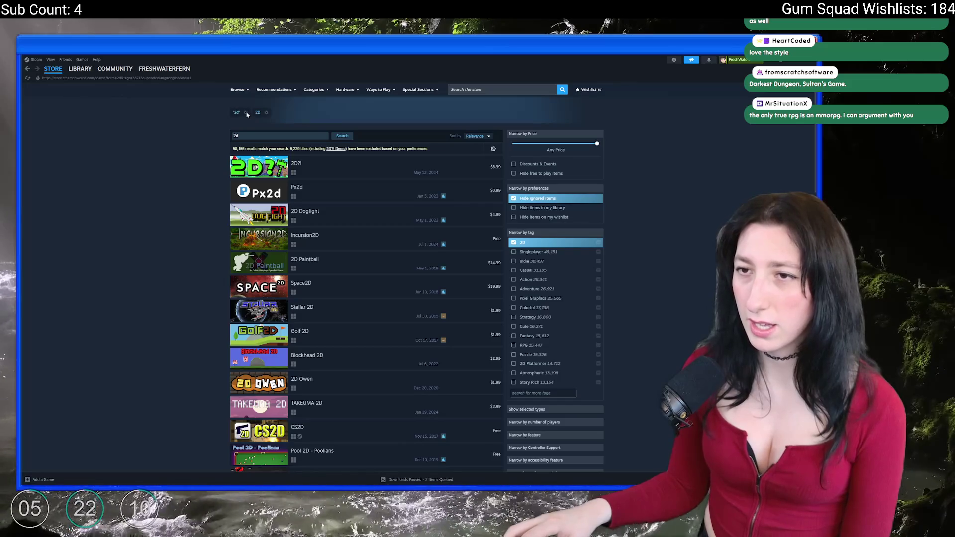
double_click(463, 115)
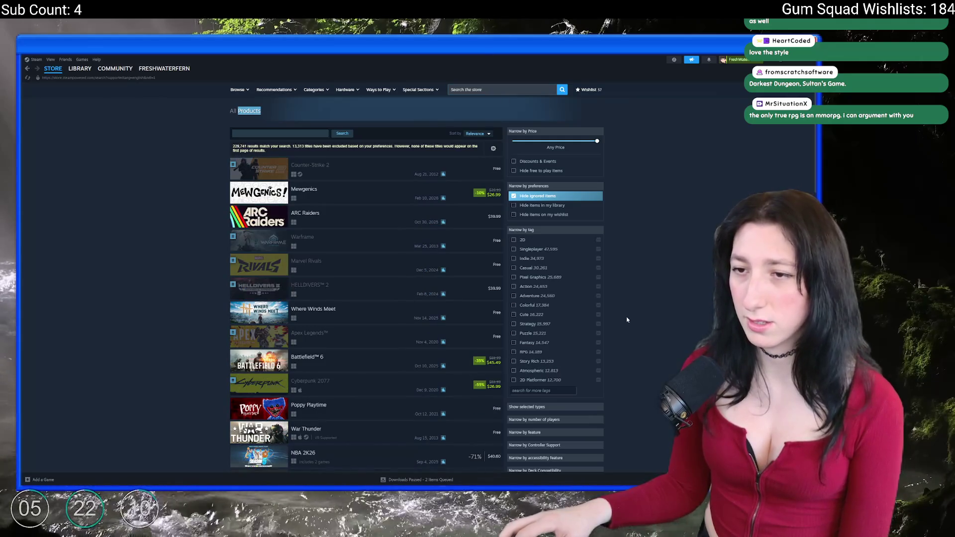
Narrow results to the Singleplayer and 2D tags and open the Cult of the Lamb page
click(531, 249)
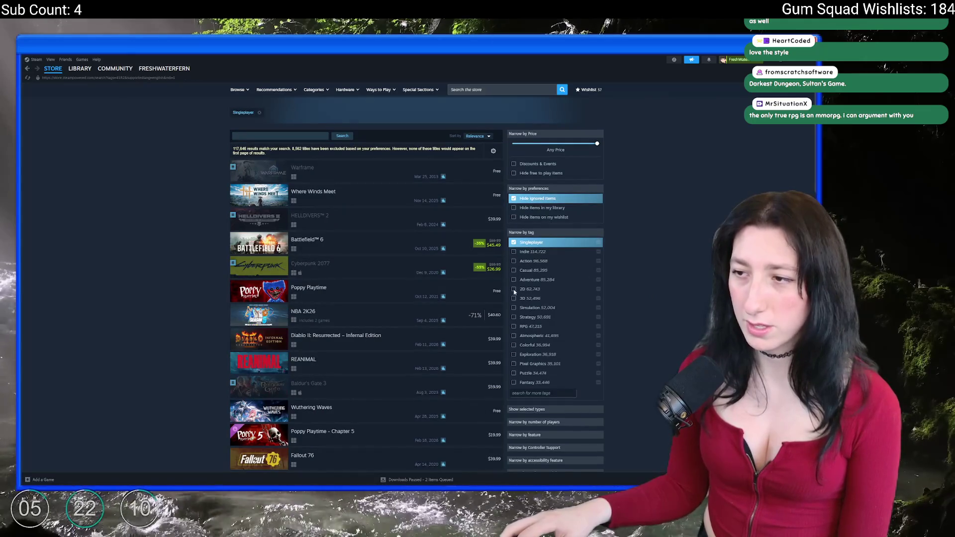
click(529, 289)
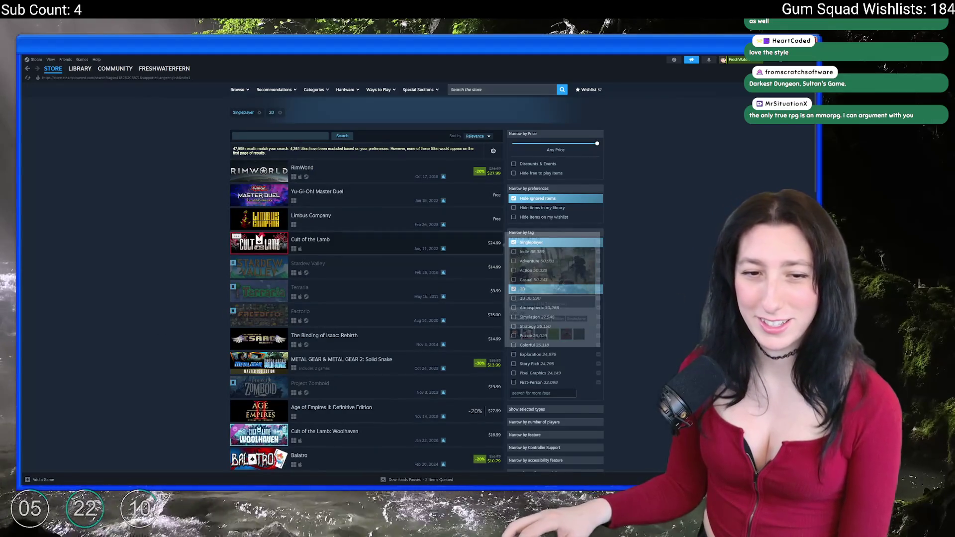
scroll(458, 213, down, 2)
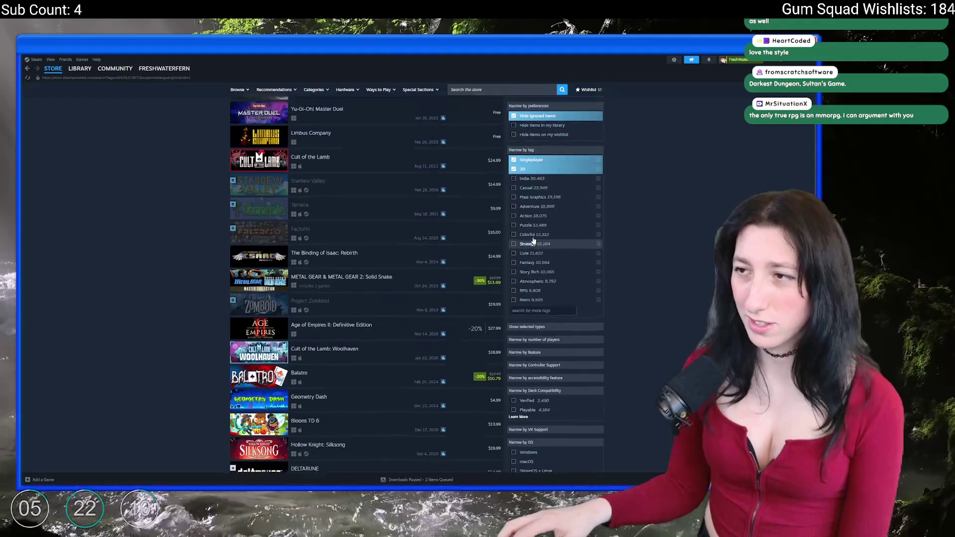
mouse_move(357, 182)
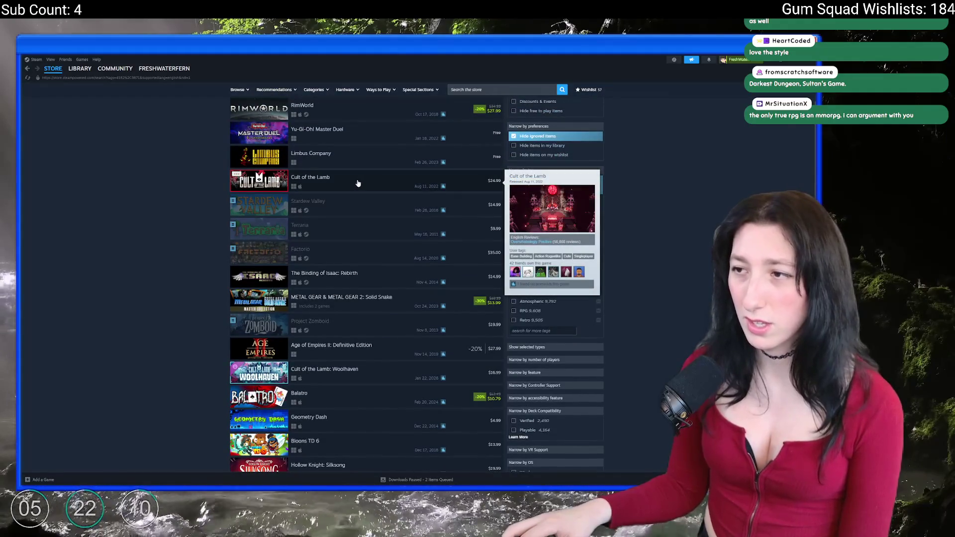
click(351, 180)
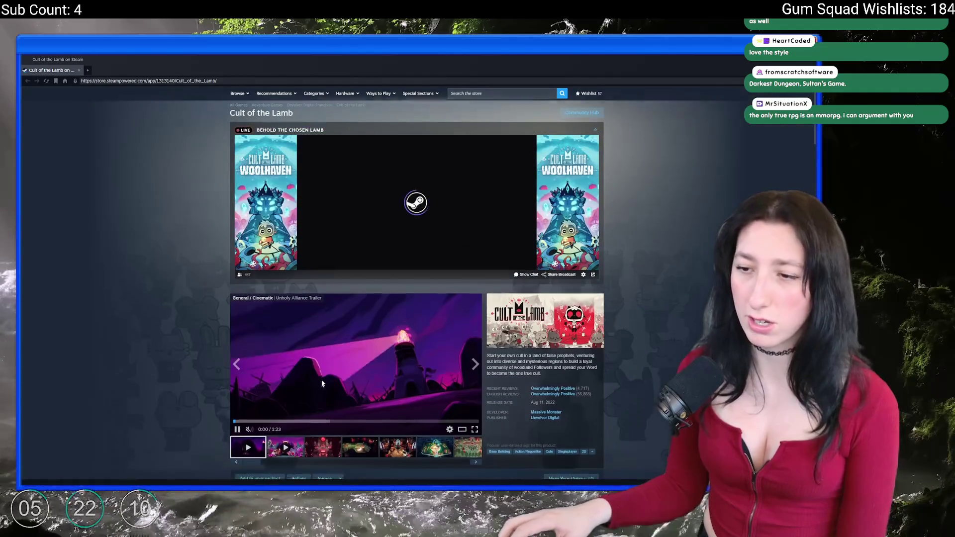
Enlarge Cult of the Lamb's third screenshot, flip through four more, then return to results
scroll(327, 338, down, 2)
click(327, 338)
click(370, 280)
click(370, 279)
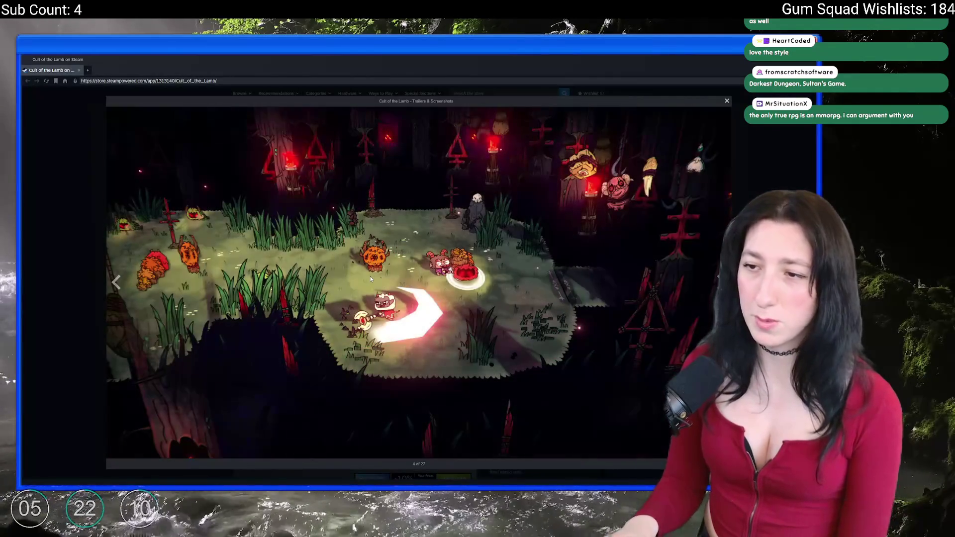
click(370, 279)
click(370, 280)
click(370, 279)
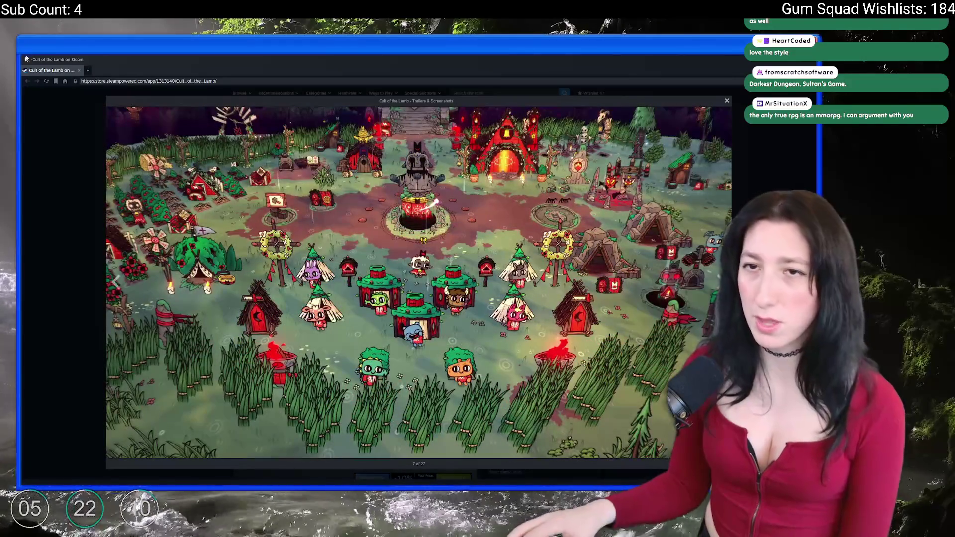
click(79, 70)
scroll(348, 297, down, 3)
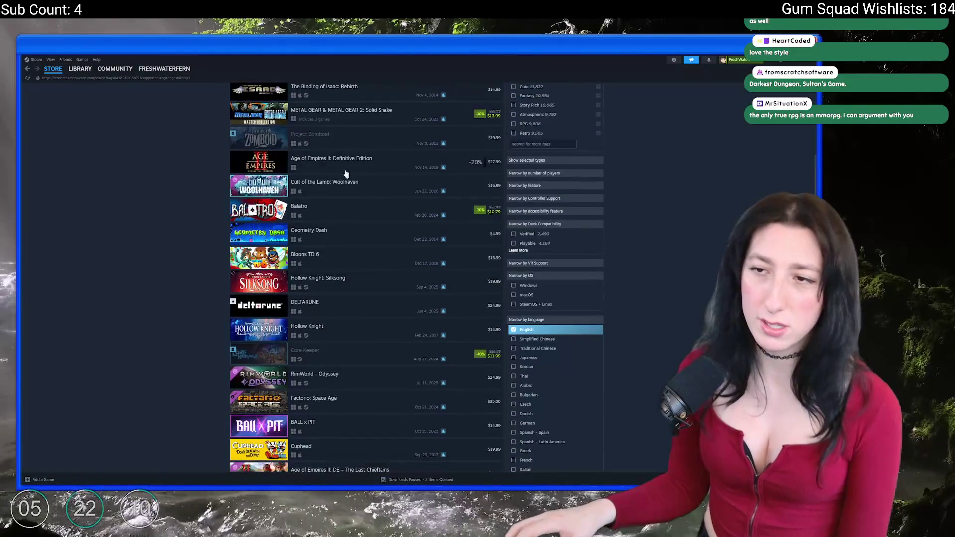
Scroll through the filtered results, then search 'ea' to bring up the Eastward store page
mouse_move(347, 144)
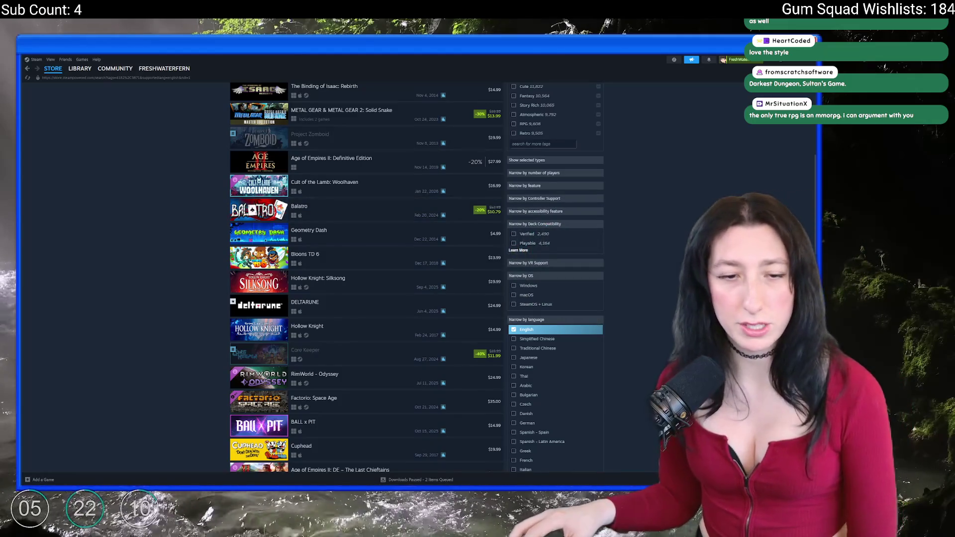
scroll(165, 288, down, 15)
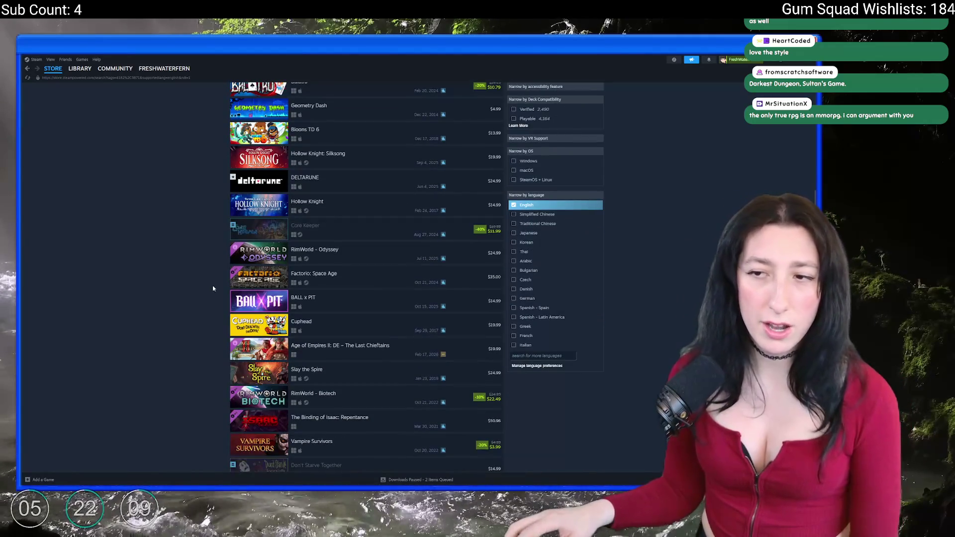
scroll(190, 176, down, 20)
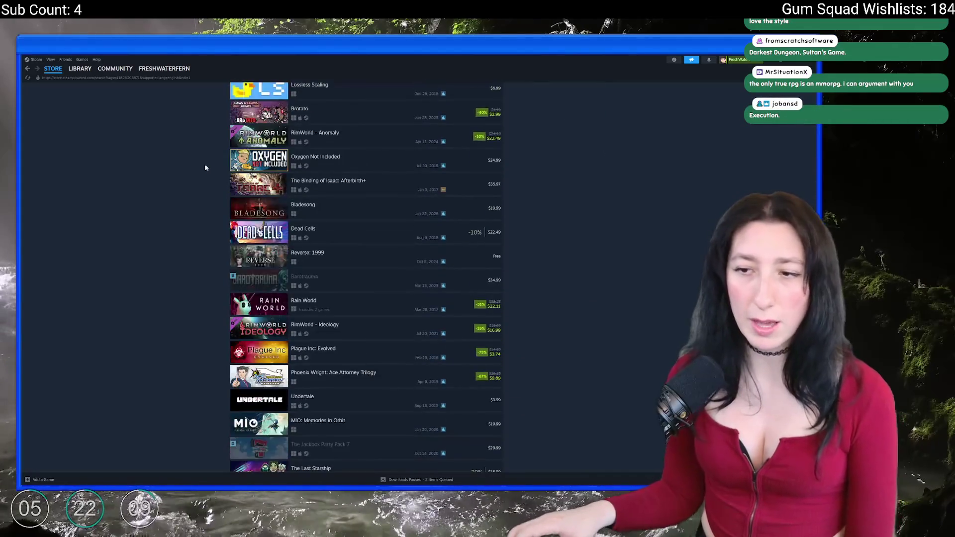
scroll(182, 289, down, 20)
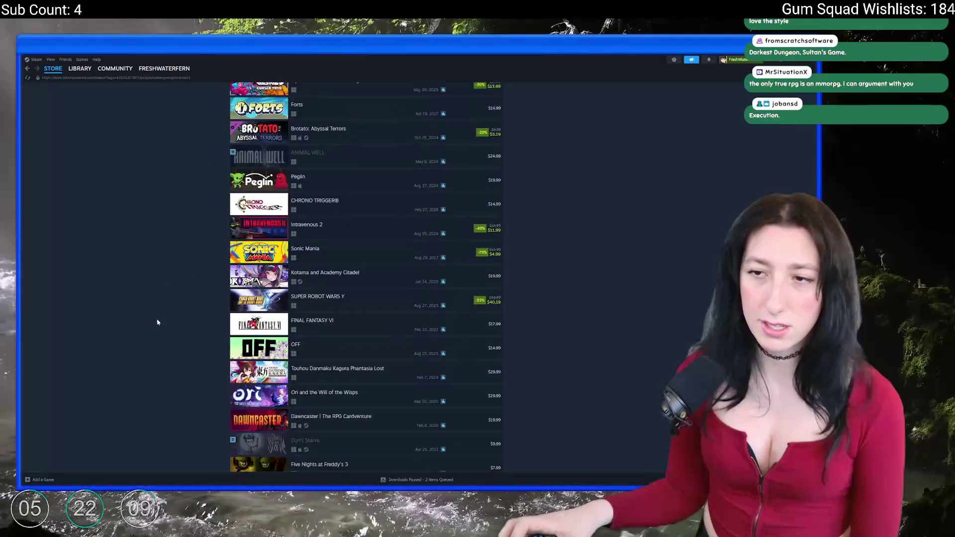
scroll(178, 276, down, 20)
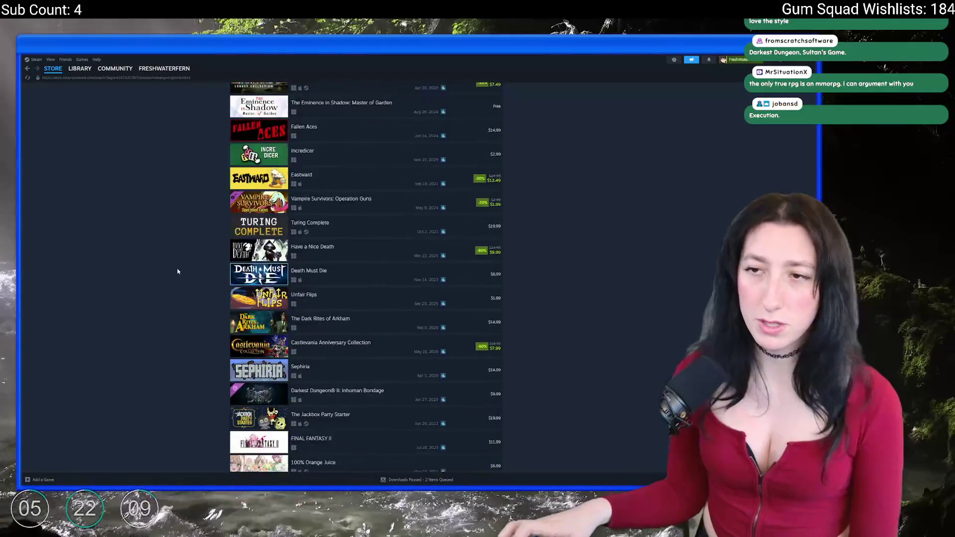
scroll(159, 293, up, 20)
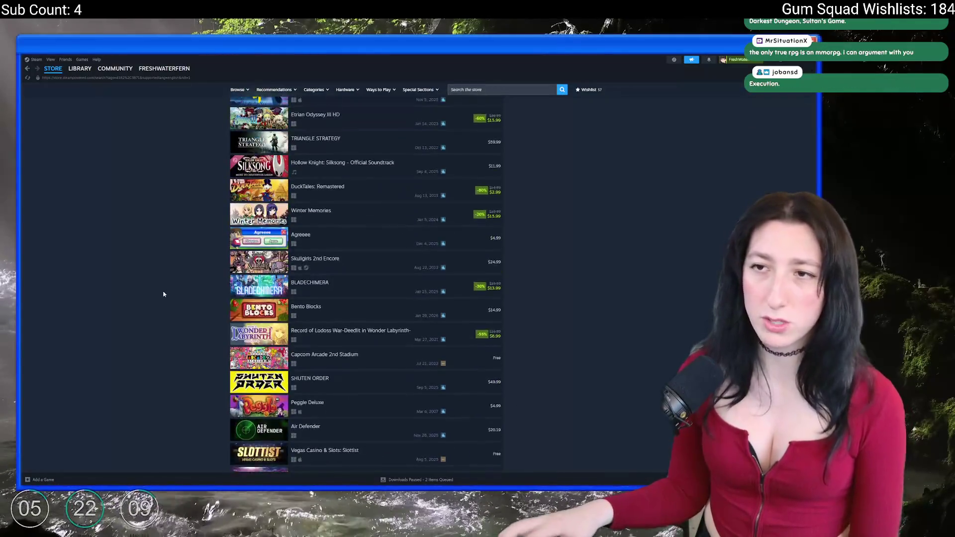
scroll(171, 303, up, 10)
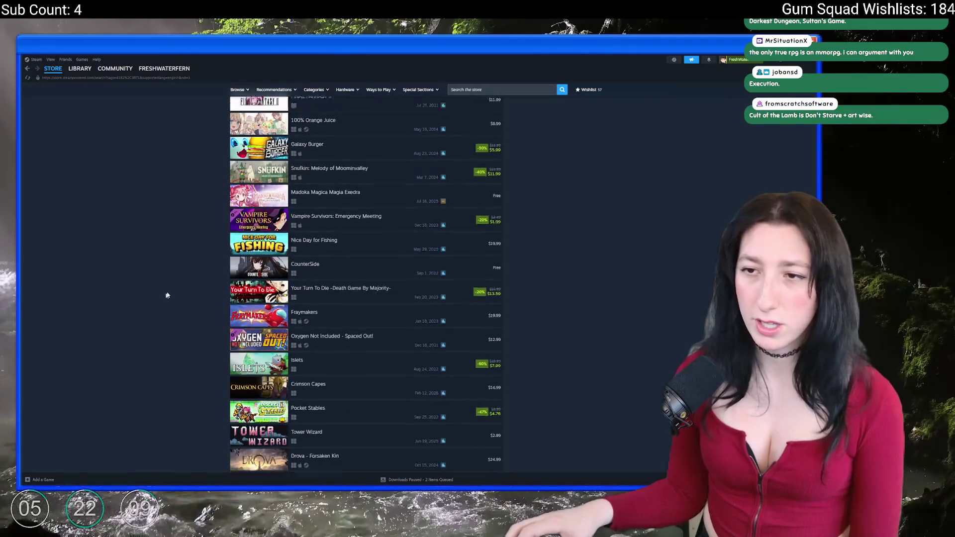
scroll(189, 303, up, 15)
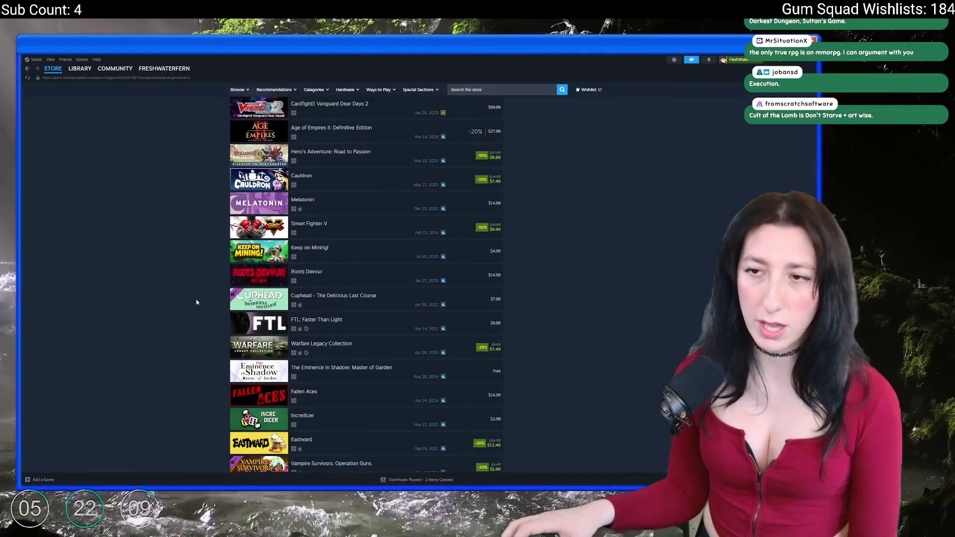
scroll(315, 338, up, 5)
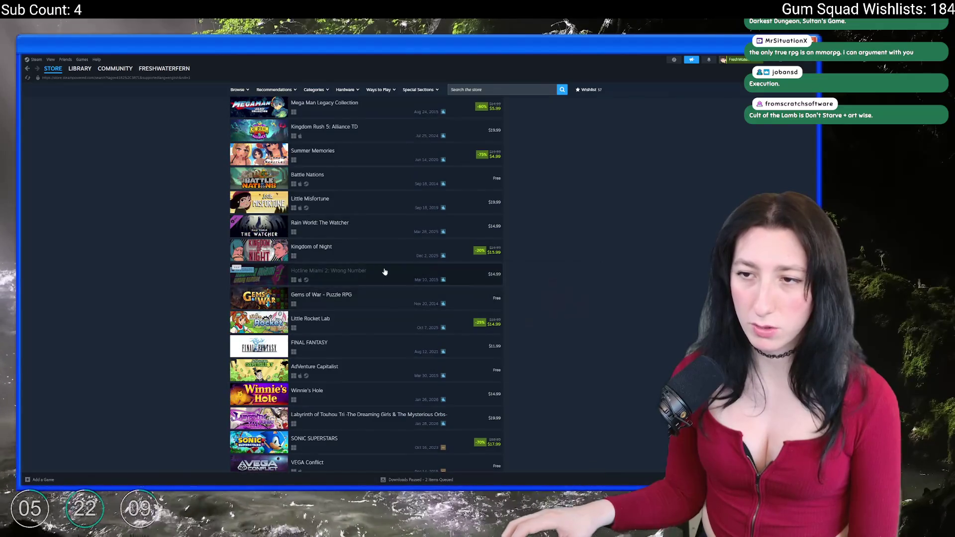
scroll(448, 383, up, 10)
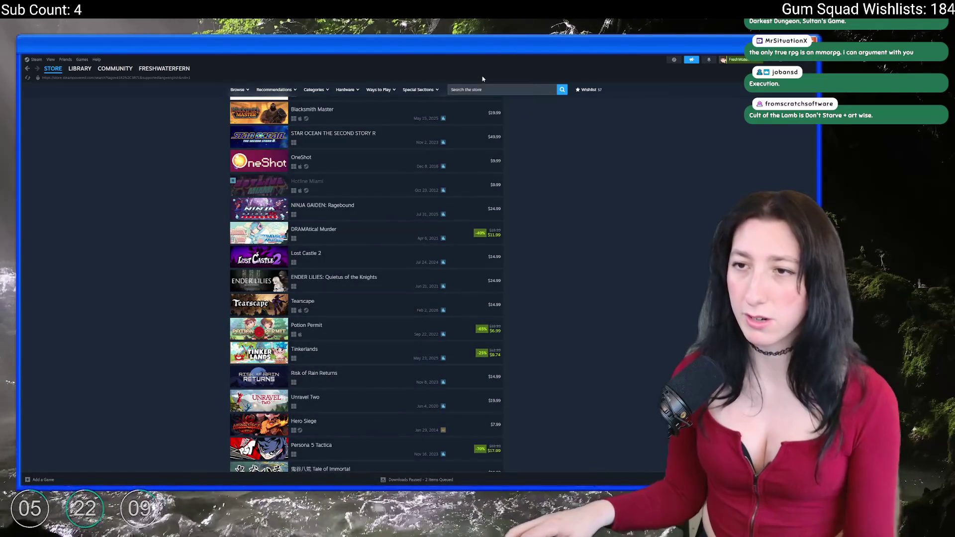
scroll(361, 227, up, 5)
text(ea)
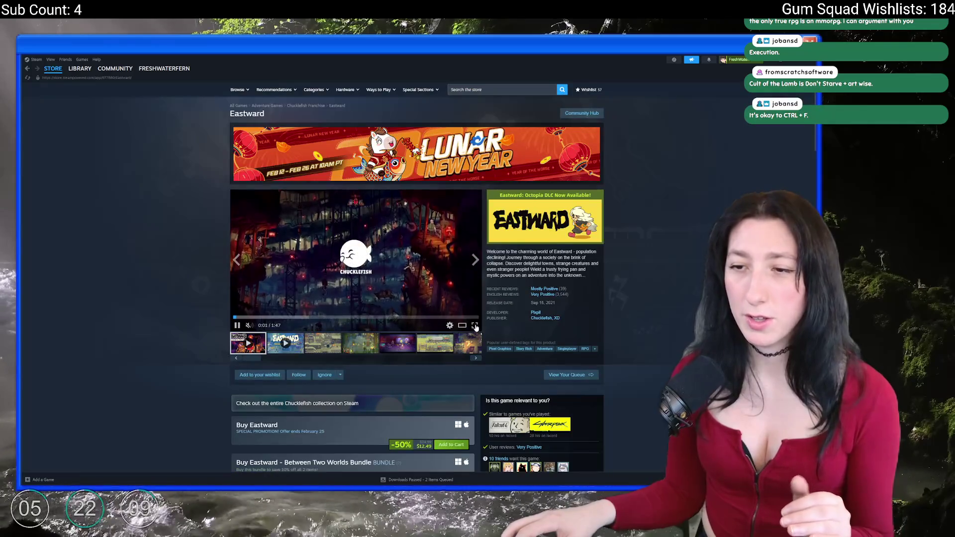
Watch Eastward's trailer fullscreen, exit, then play the second trailer from about 38 seconds
click(476, 326)
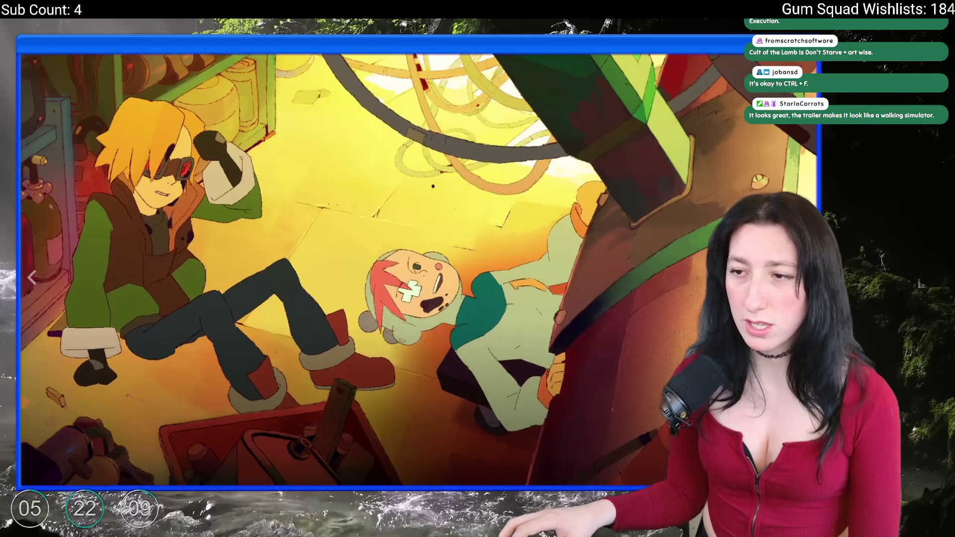
key(Escape)
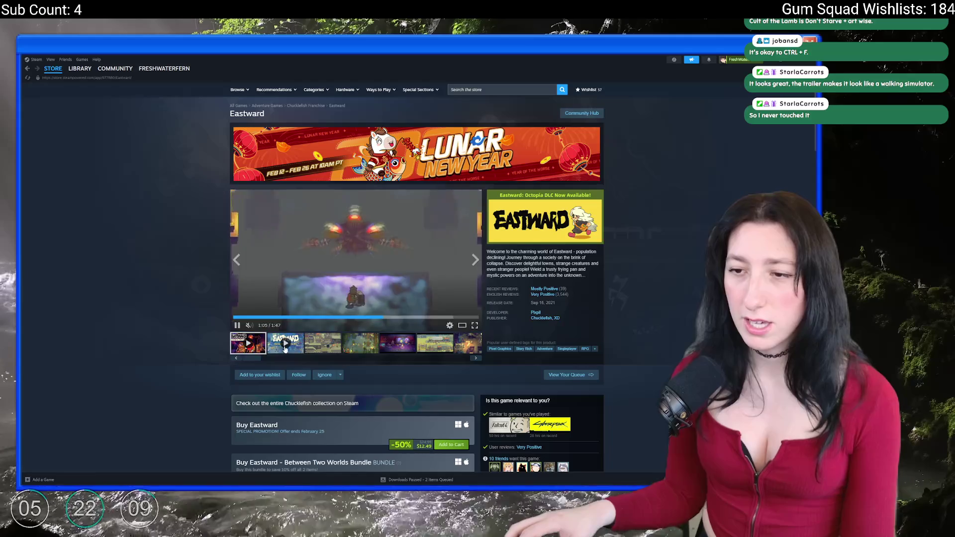
click(285, 344)
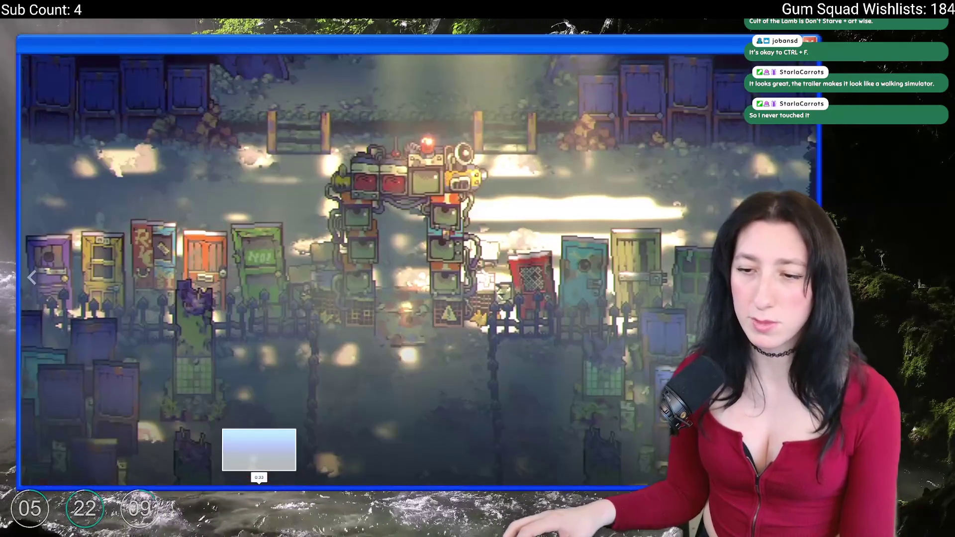
click(296, 484)
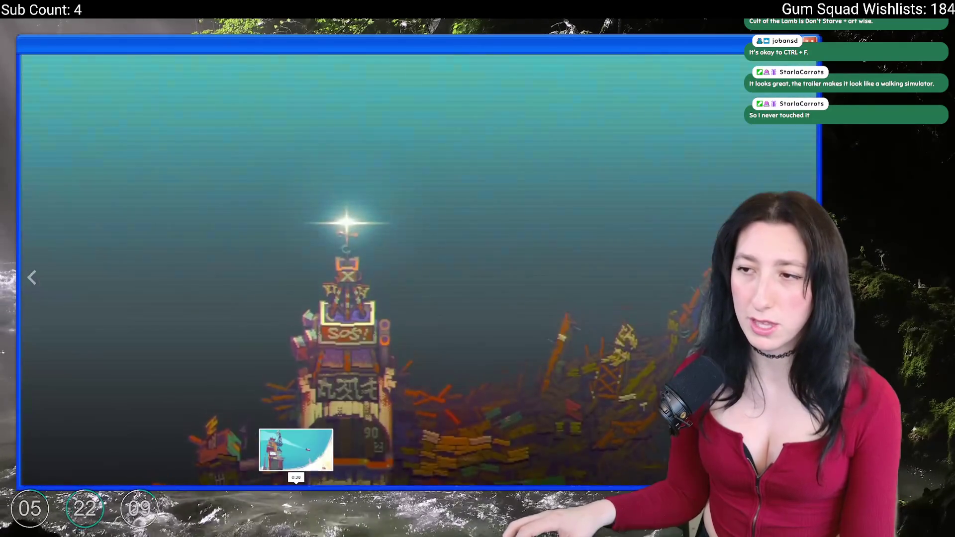
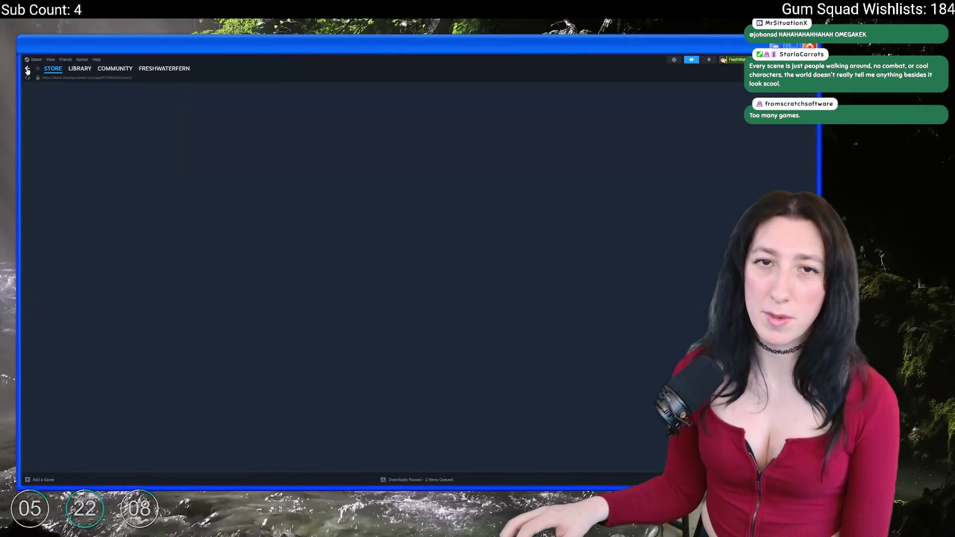
Go back from the blank Steam store page to the game search results list
click(28, 70)
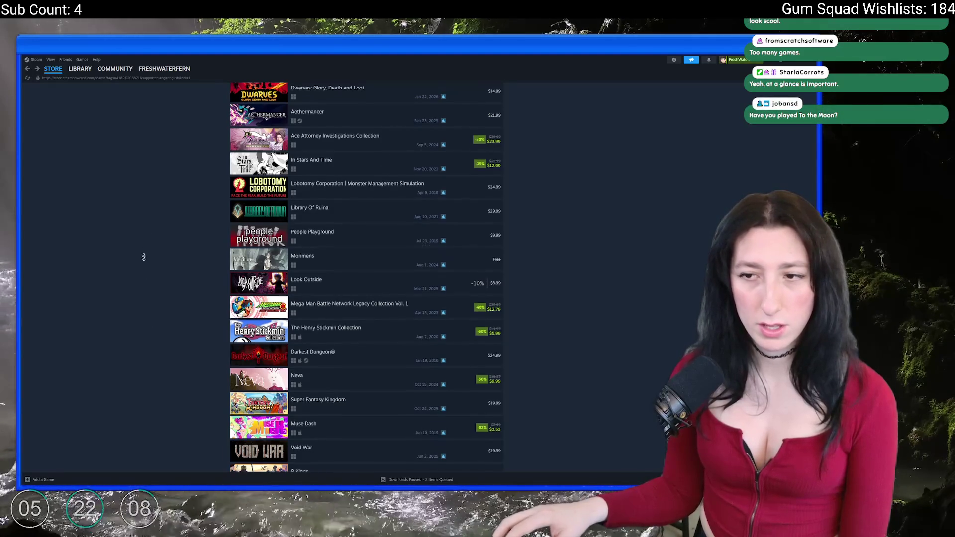
scroll(144, 245, down, 10)
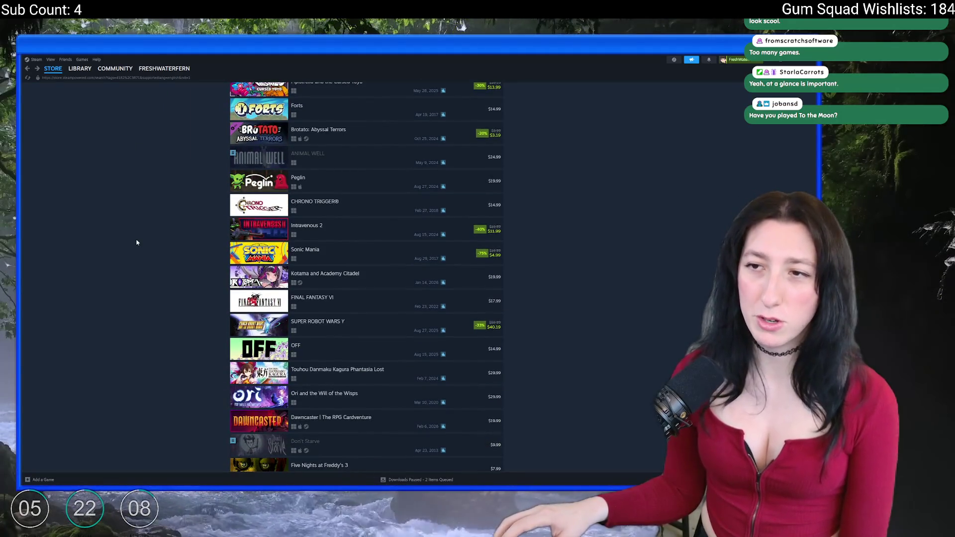
scroll(135, 242, down, 4)
scroll(144, 234, up, 4)
mouse_move(361, 158)
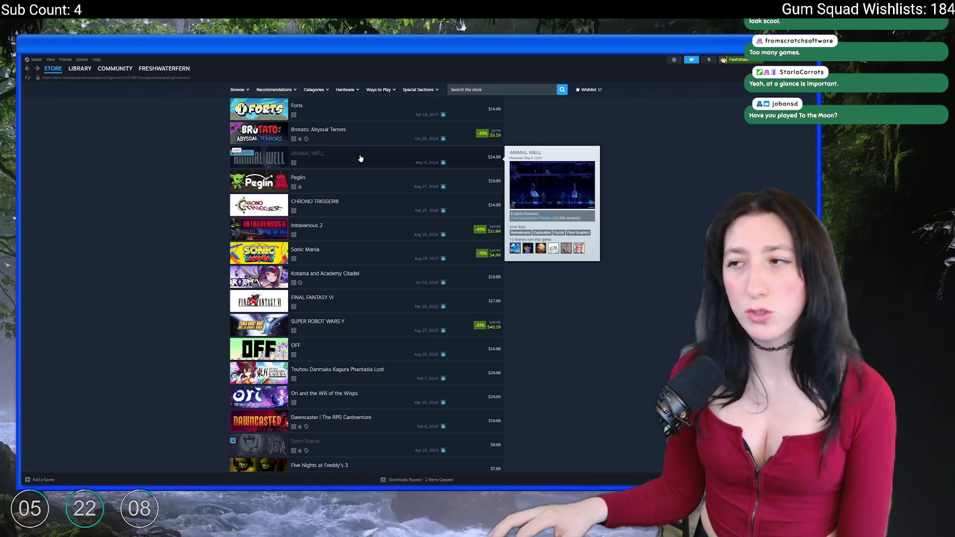
scroll(361, 159, down, 15)
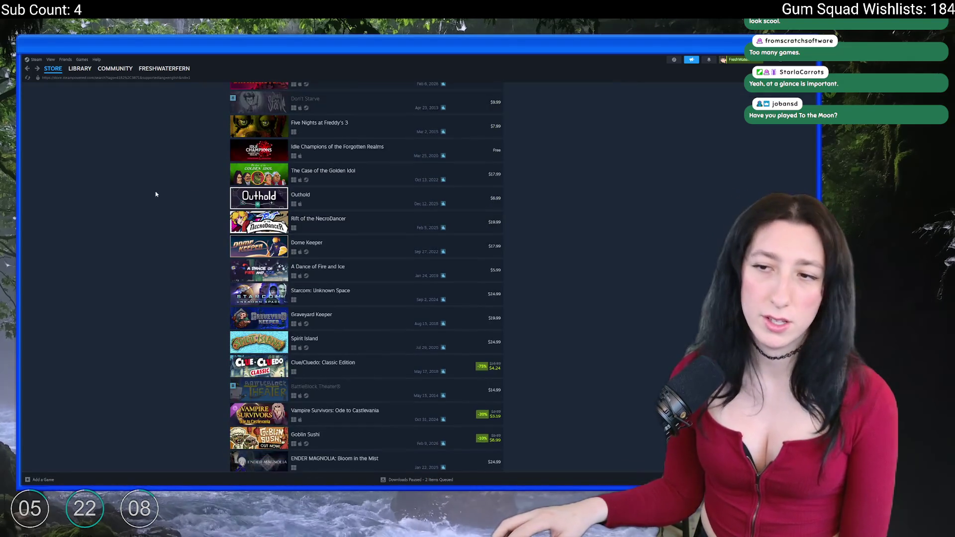
scroll(182, 290, down, 15)
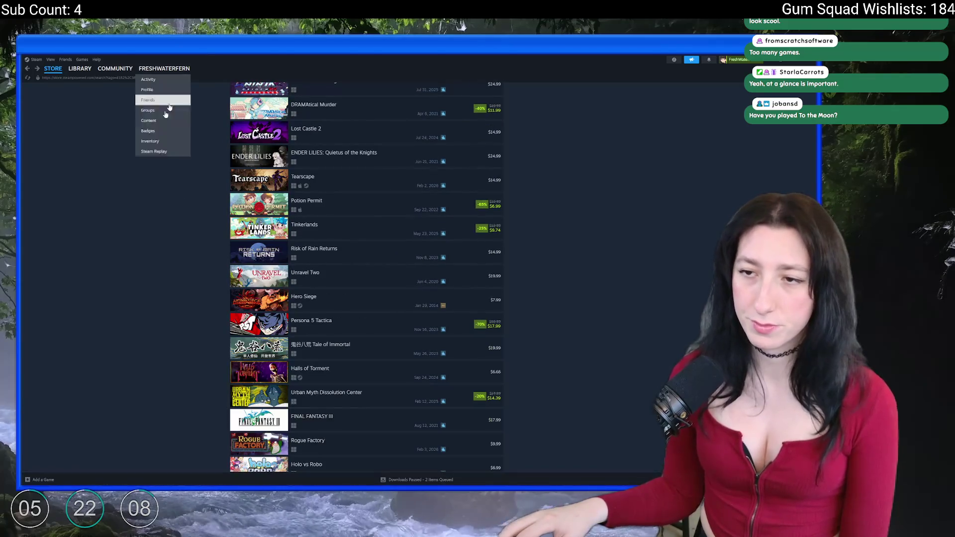
scroll(160, 378, down, 20)
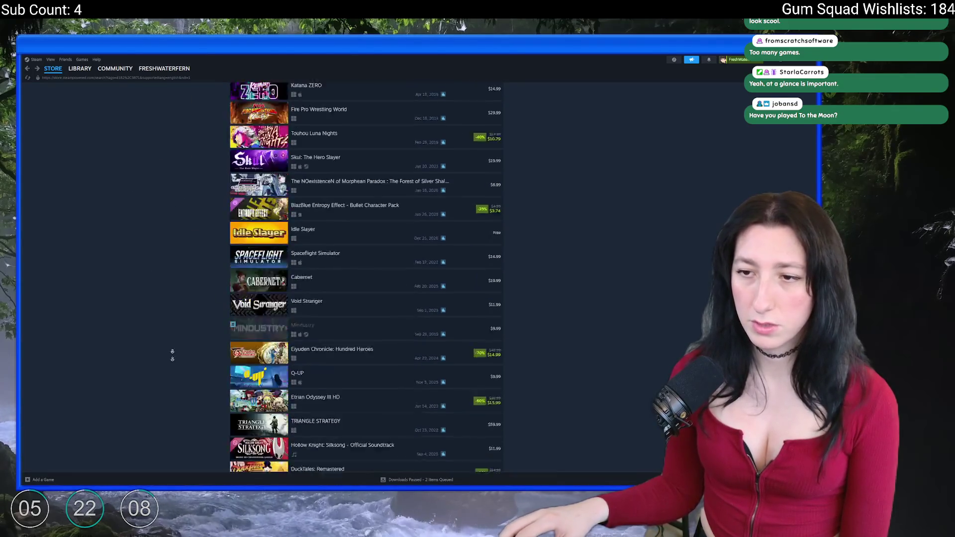
scroll(219, 299, down, 15)
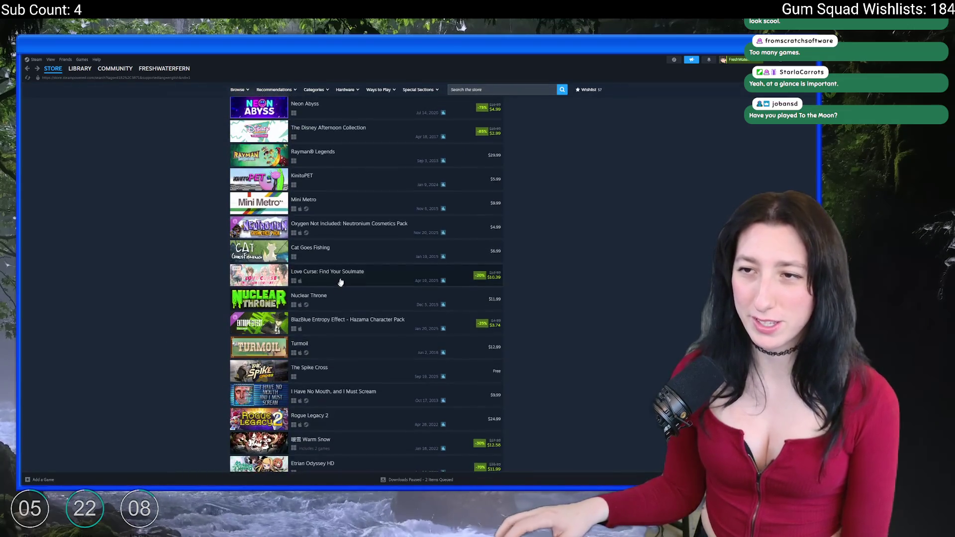
mouse_move(356, 193)
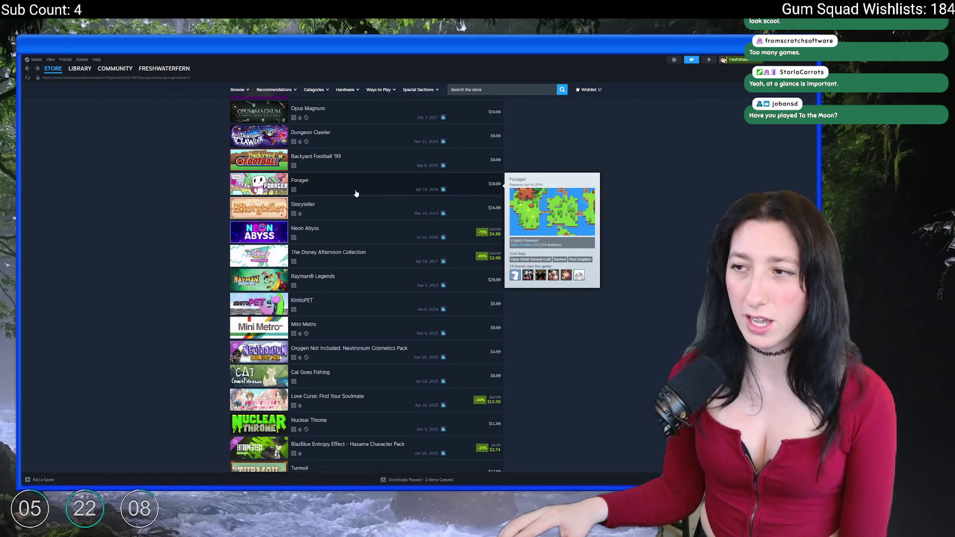
scroll(356, 193, down, 15)
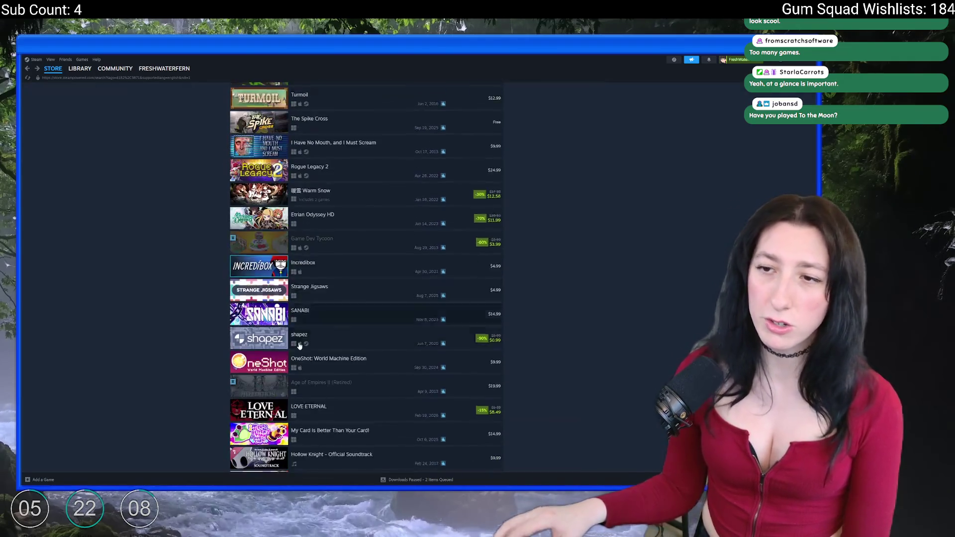
scroll(306, 335, down, 8)
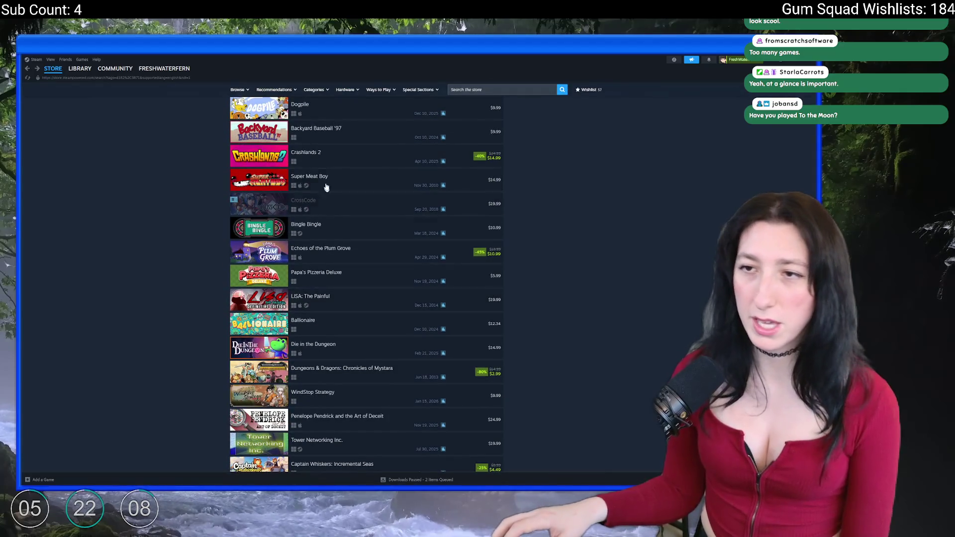
scroll(295, 351, down, 15)
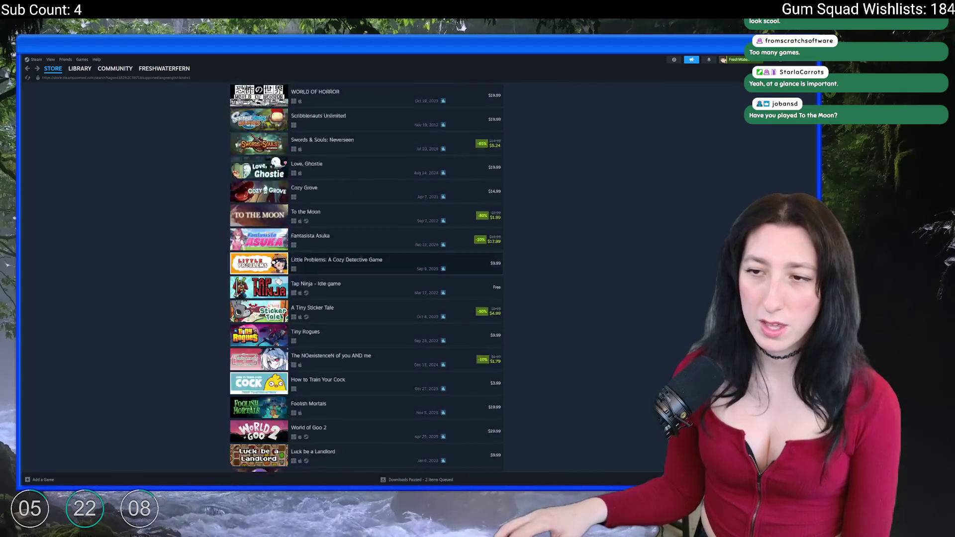
scroll(165, 335, down, 15)
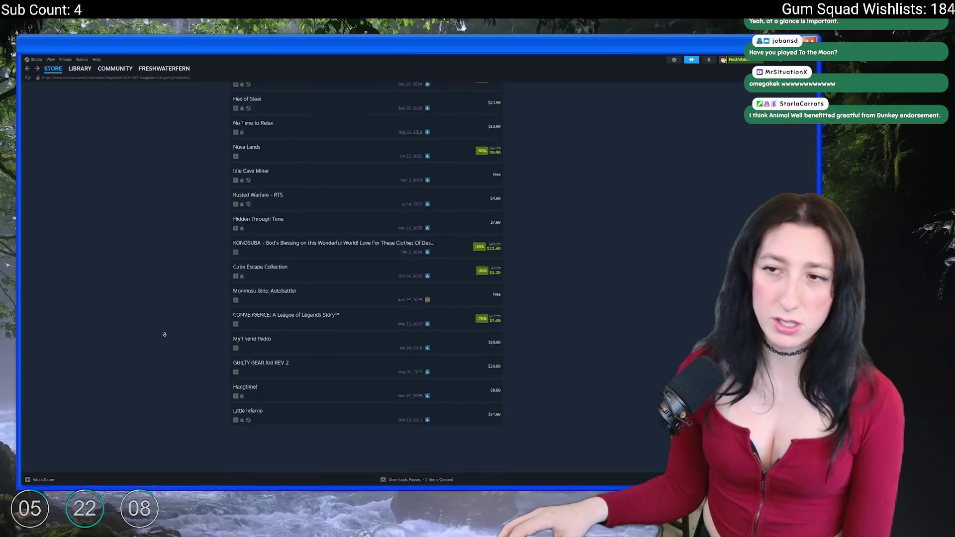
scroll(164, 334, down, 15)
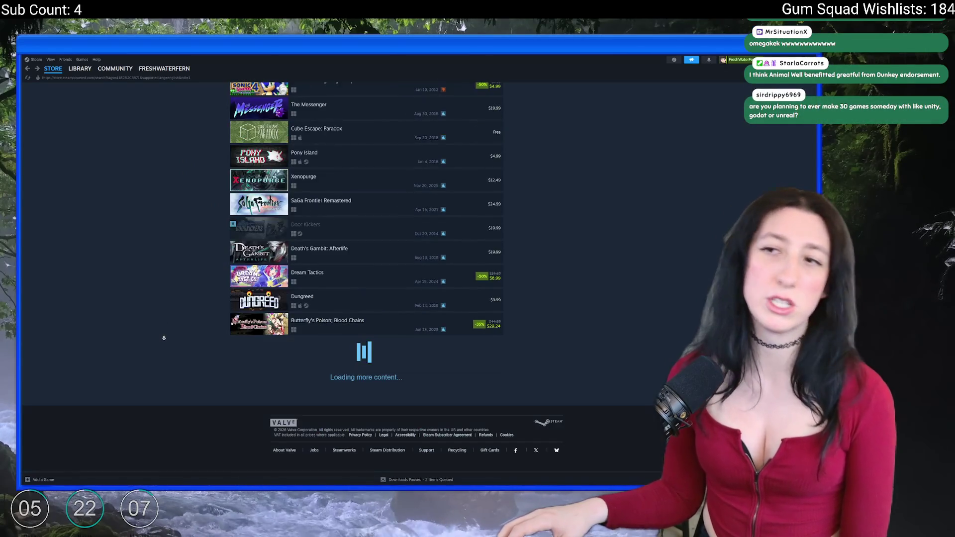
scroll(165, 344, down, 15)
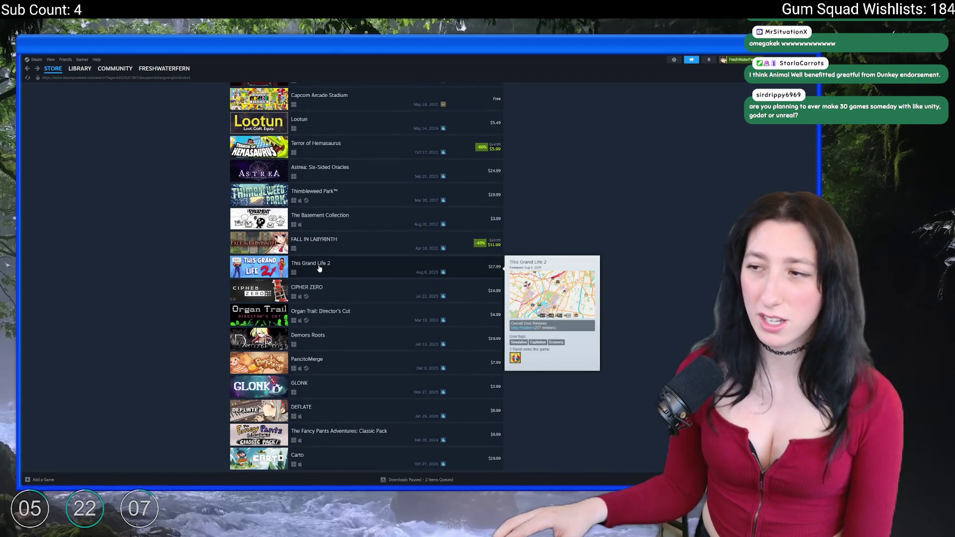
scroll(326, 268, down, 3)
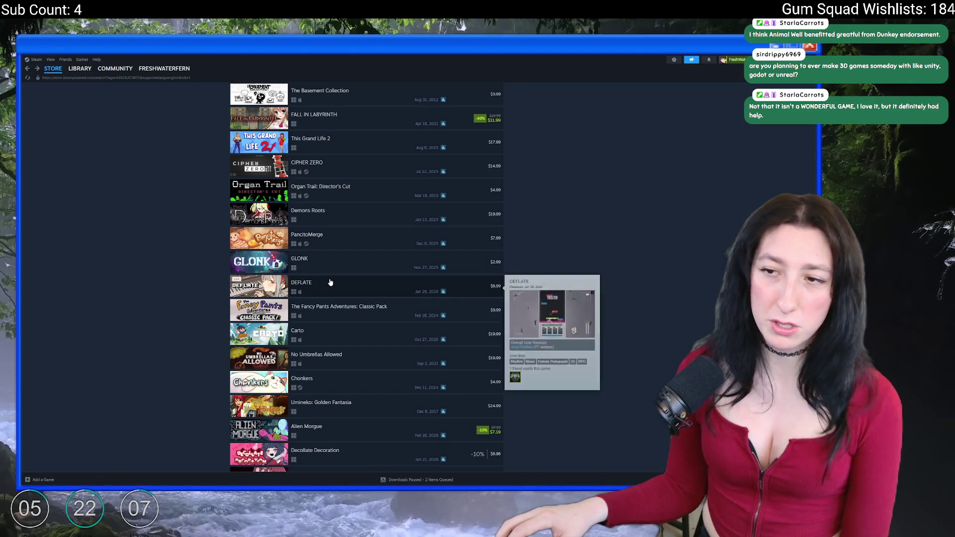
scroll(331, 276, down, 5)
scroll(328, 279, down, 10)
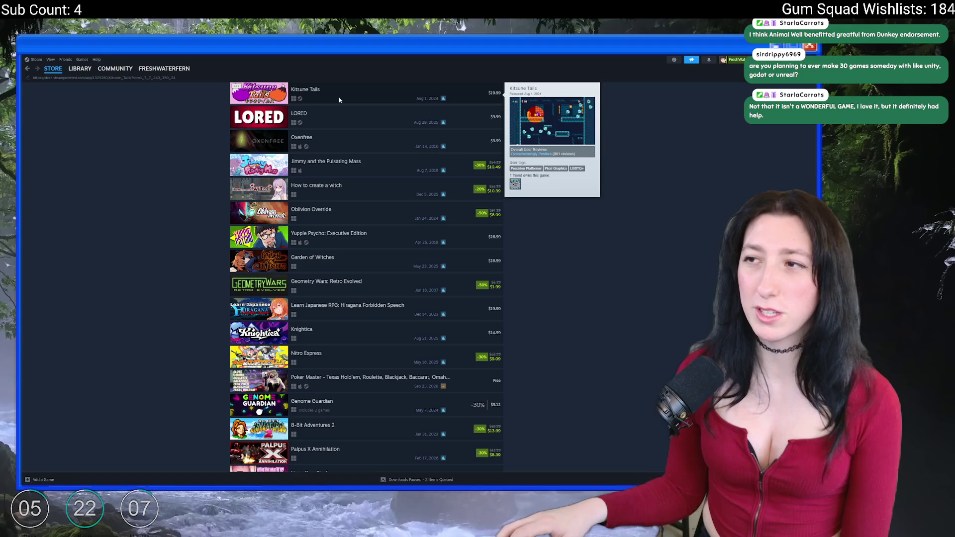
Watch the Kitsune Tails trailer fullscreen, then open Blasphemous 2 from More Like This
click(340, 101)
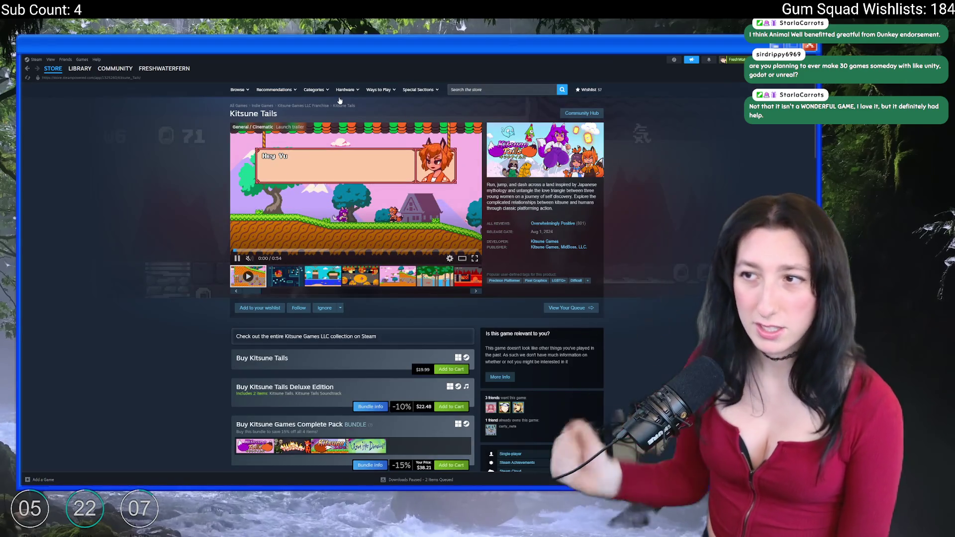
click(474, 258)
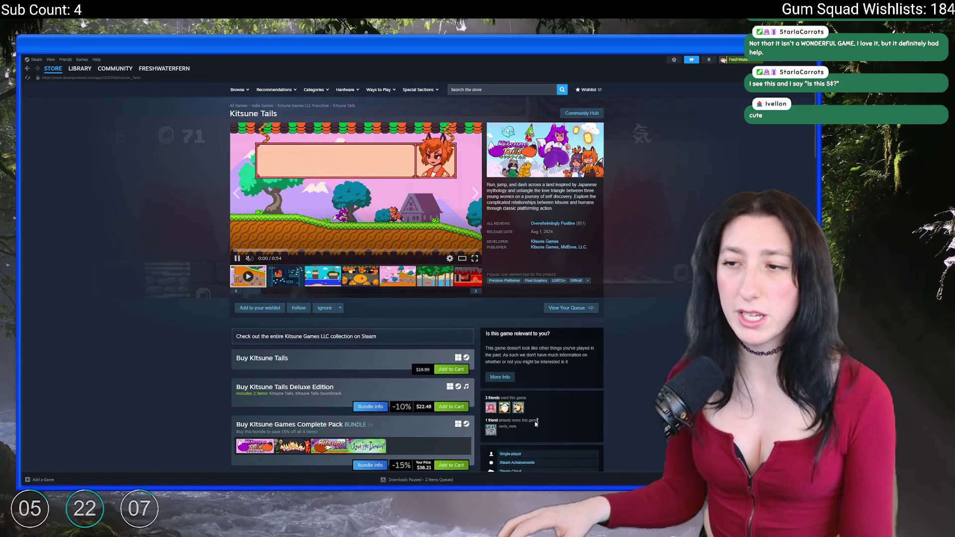
scroll(454, 297, down, 15)
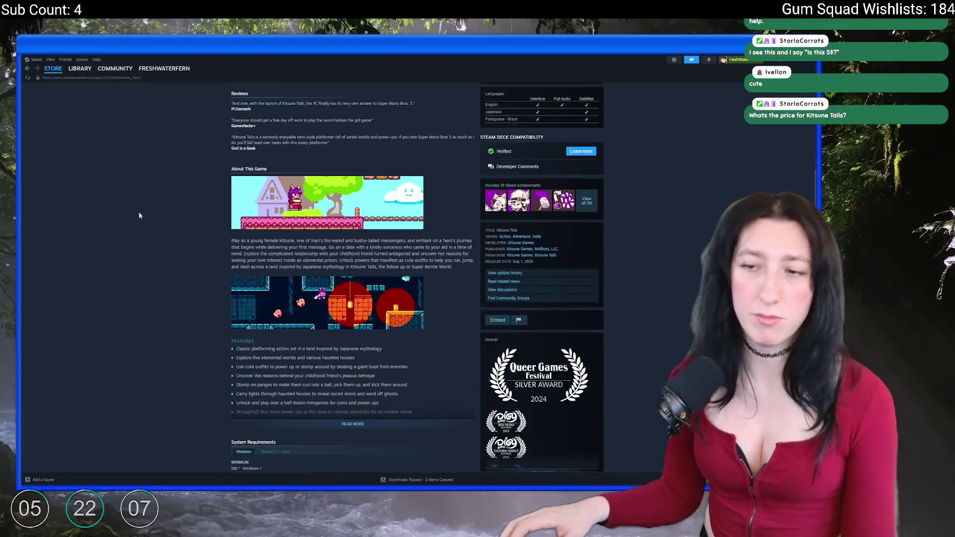
scroll(115, 194, down, 3)
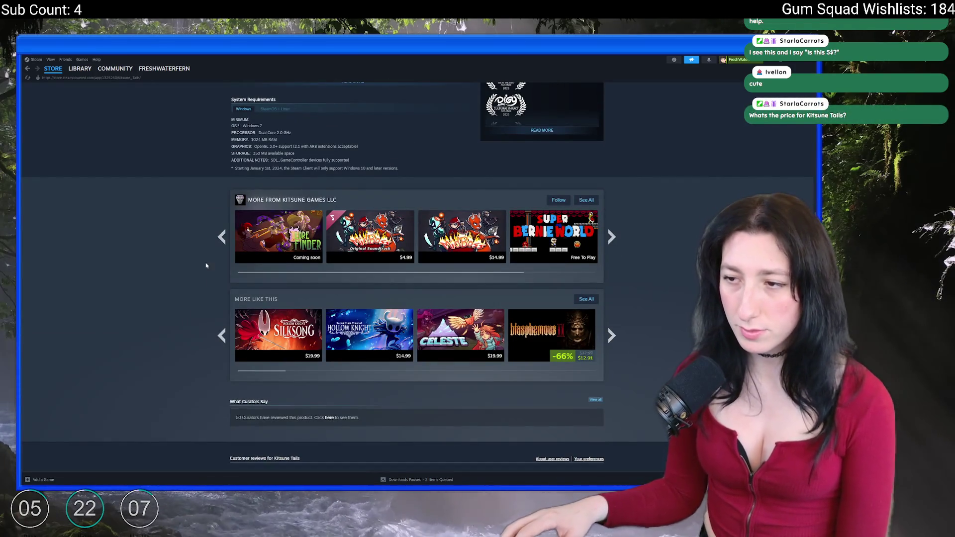
mouse_move(564, 329)
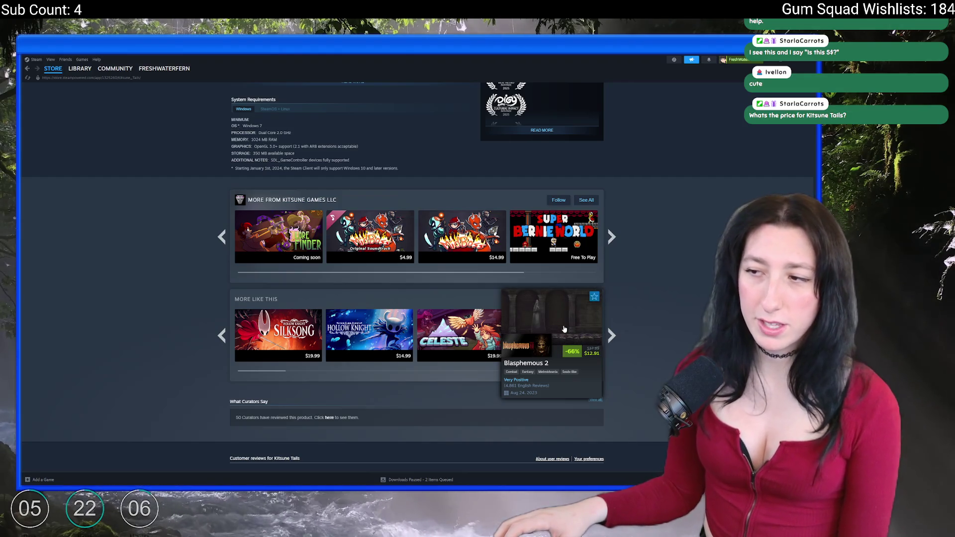
click(562, 326)
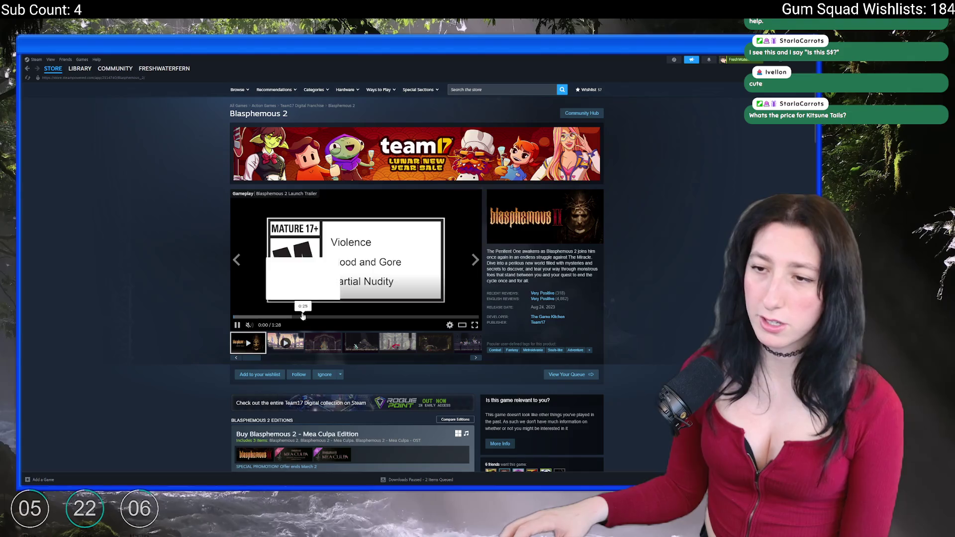
Watch the Blasphemous 2 trailer fullscreen, browse its store page, then return to GameMaker
click(475, 325)
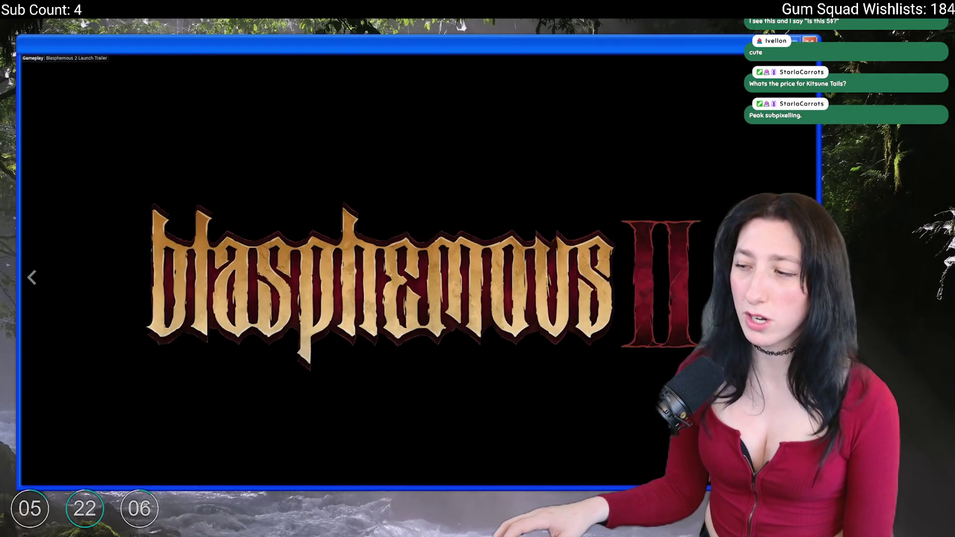
key(Escape)
scroll(339, 168, down, 3)
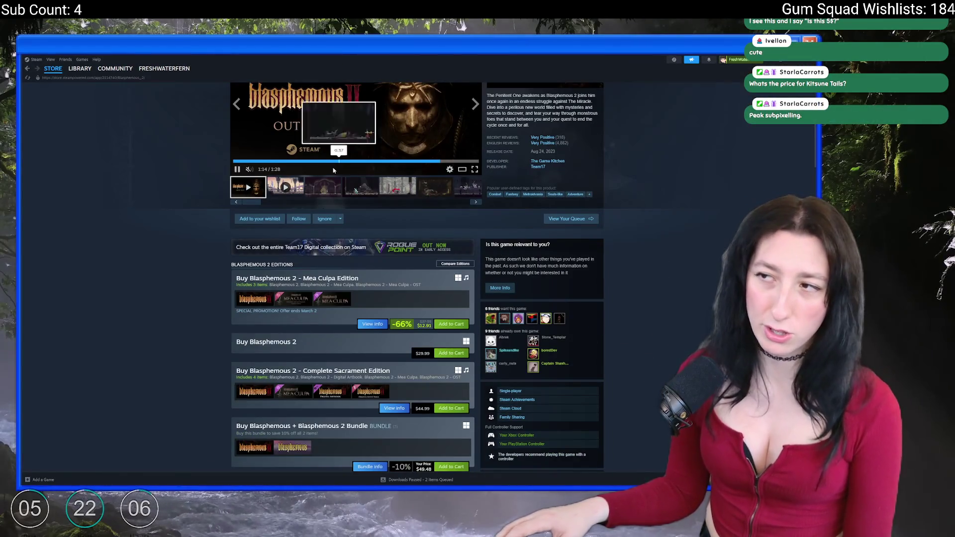
scroll(338, 169, up, 5)
key(alt+Tab)
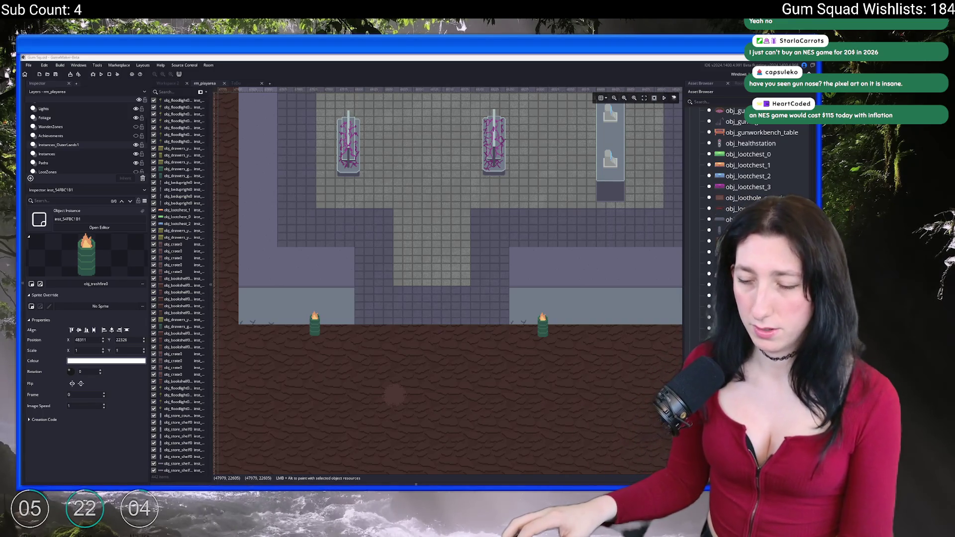
Launch Steam, search its store for 'gun nose', then switch to the GUN NOSE trailer
key(super)
text(steam)
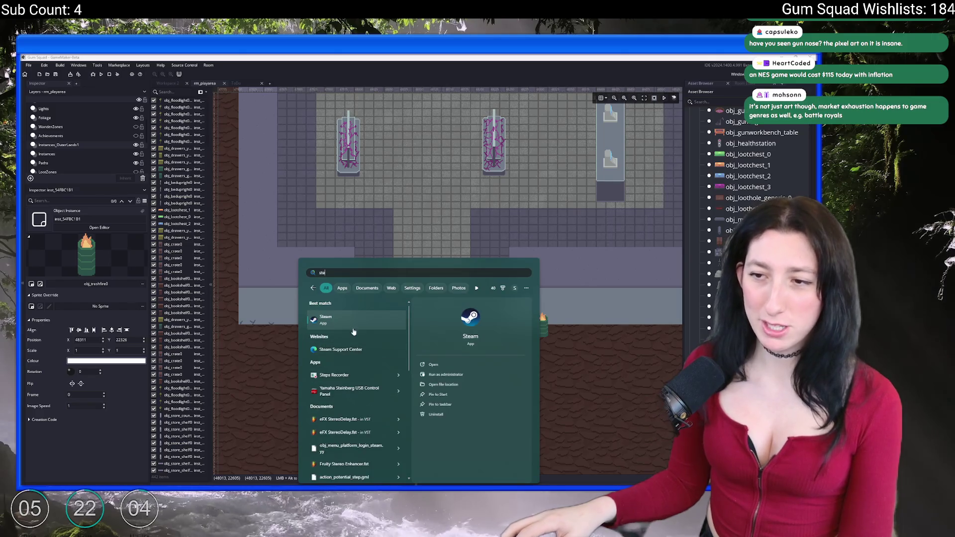
key(Return)
click(531, 89)
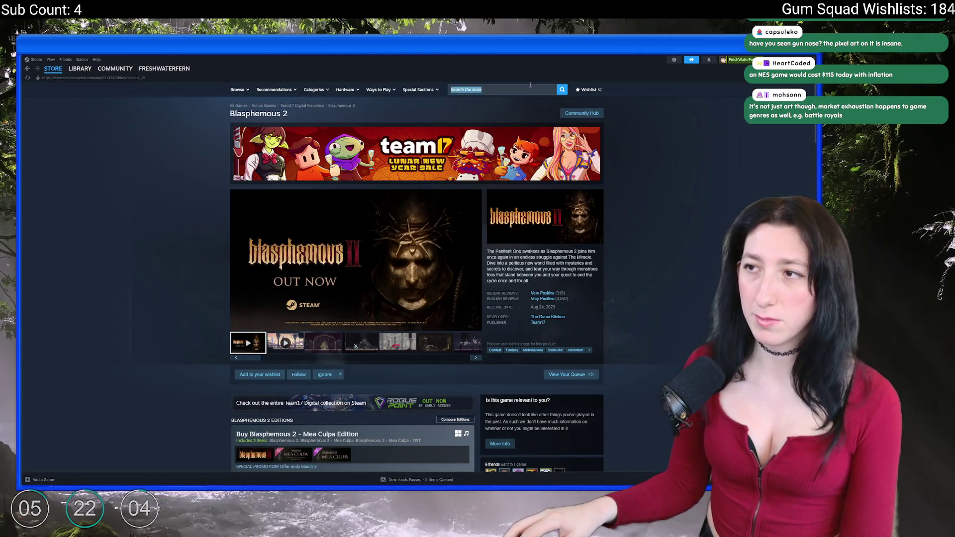
text(gun nose)
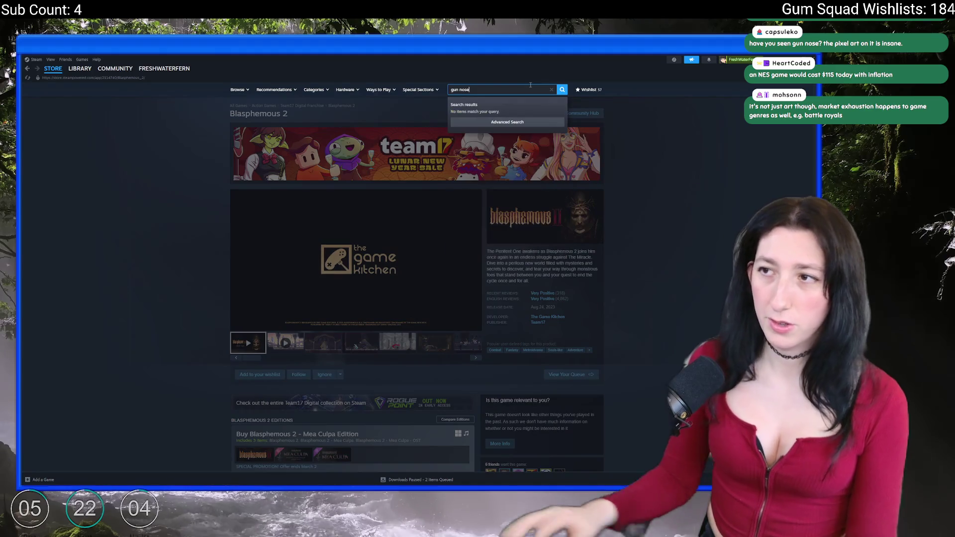
key(Return)
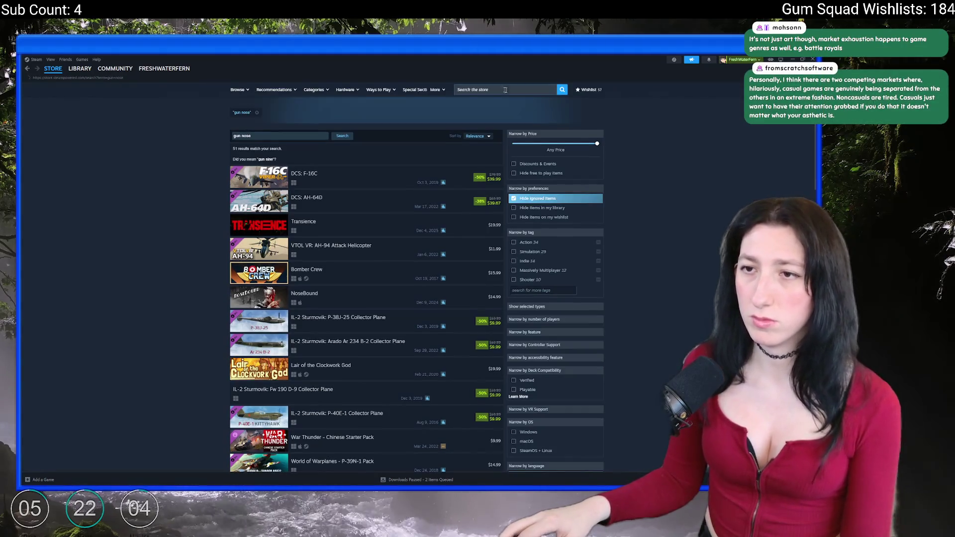
key(alt+Tab)
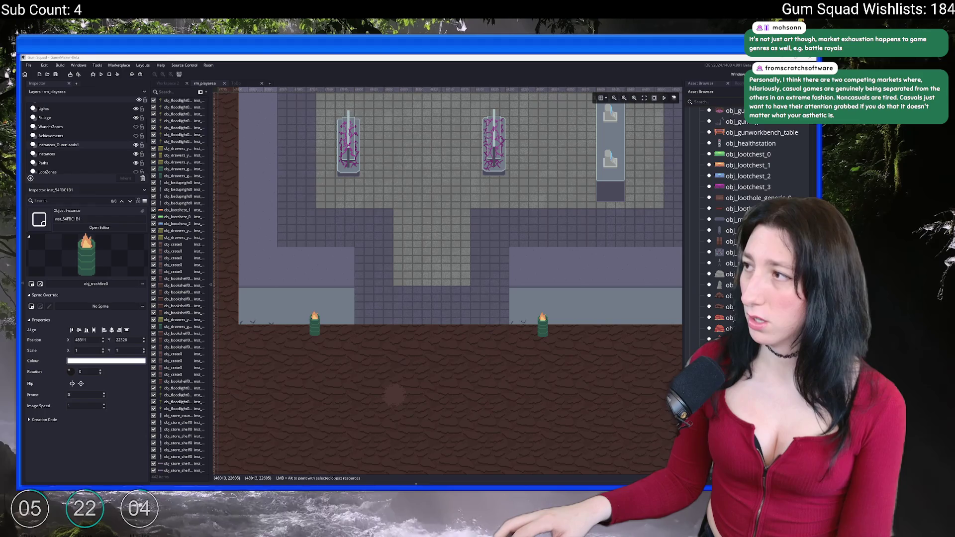
key(alt+Tab)
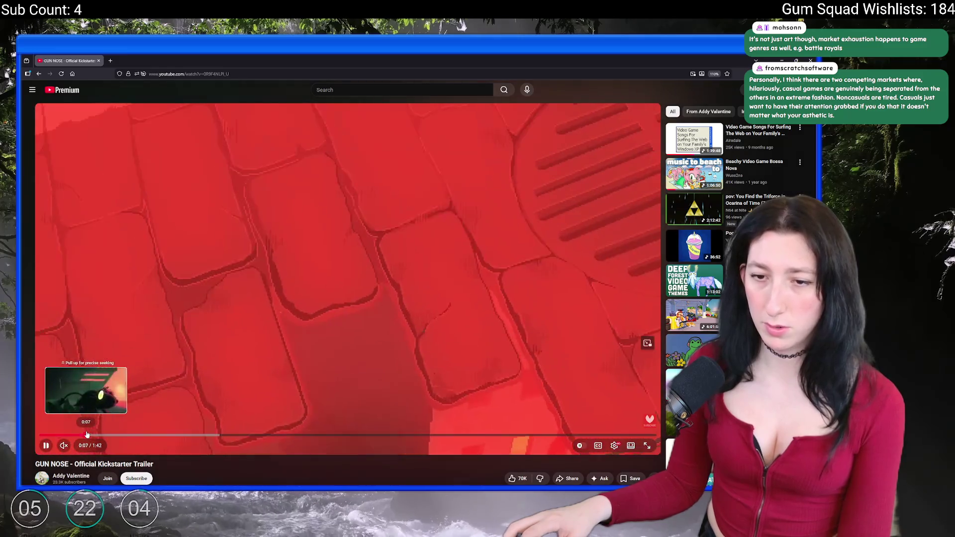
Skip through the GUN NOSE trailer from 0:17 to near its end
click(134, 436)
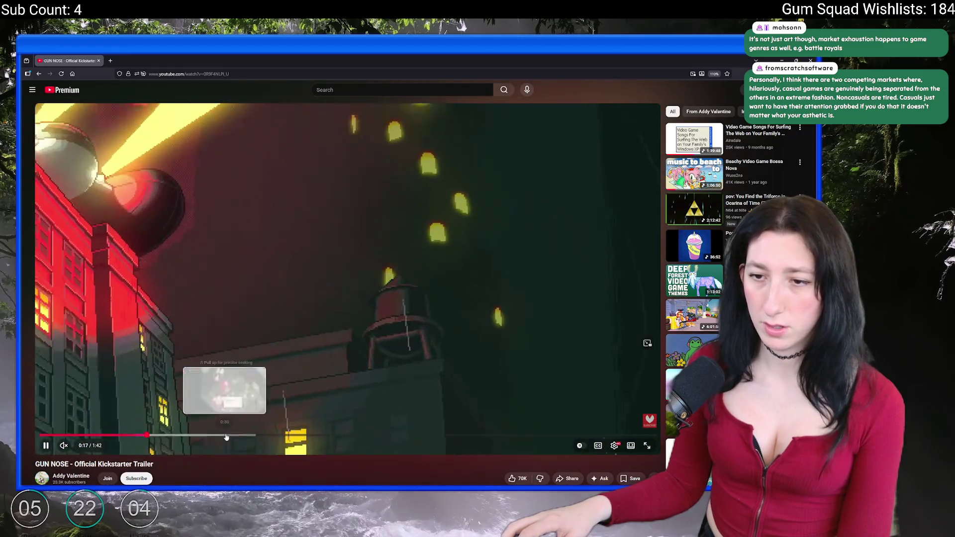
click(226, 436)
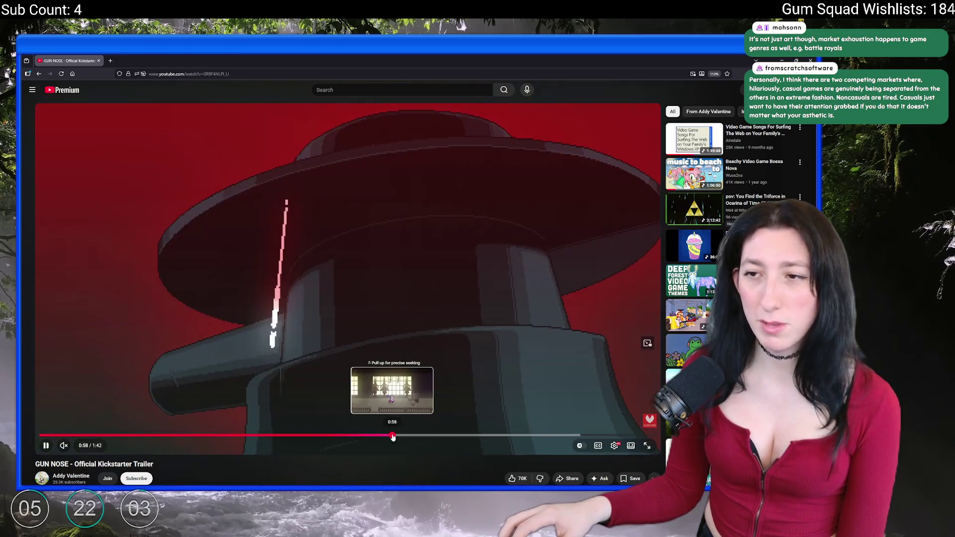
click(394, 437)
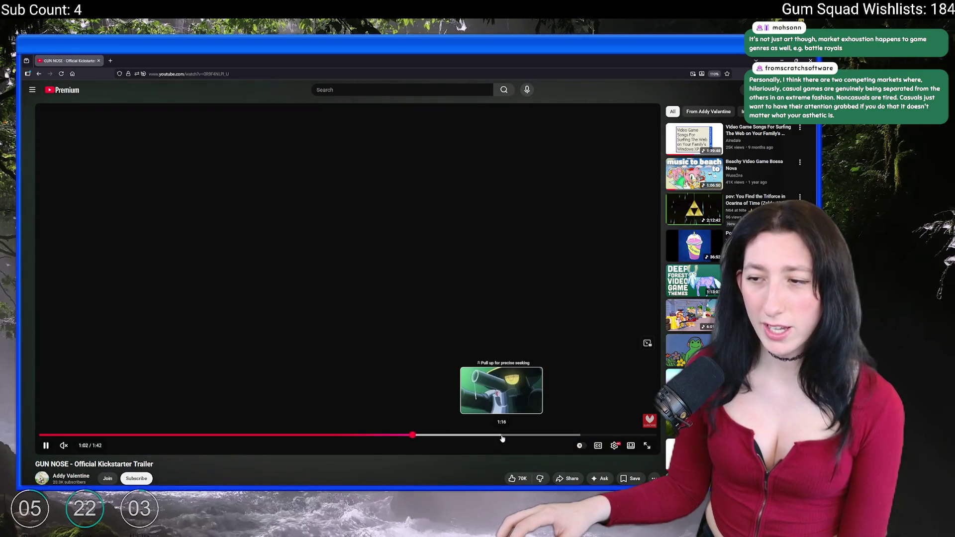
click(503, 437)
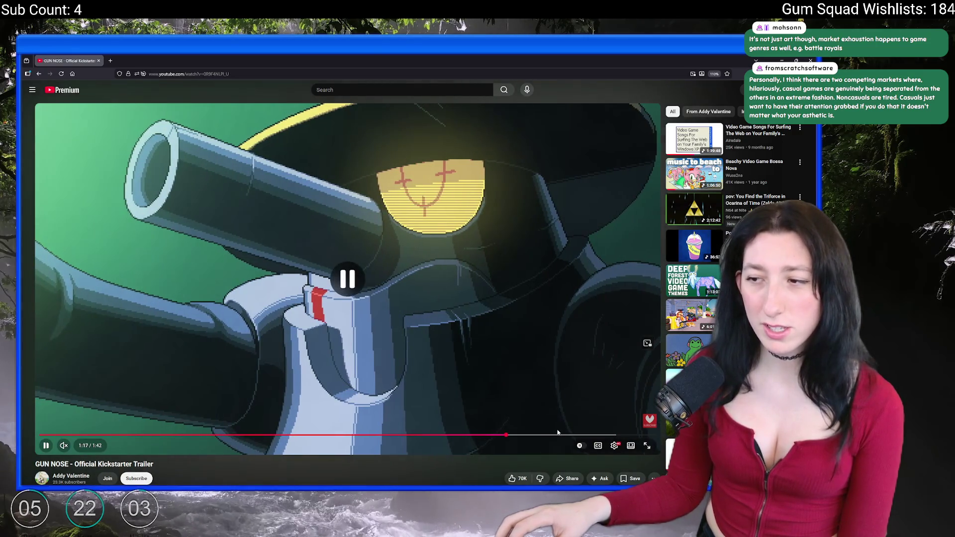
click(567, 436)
Open the description's Kickstarter link in a new tab and close the YouTube tab
scroll(225, 277, down, 5)
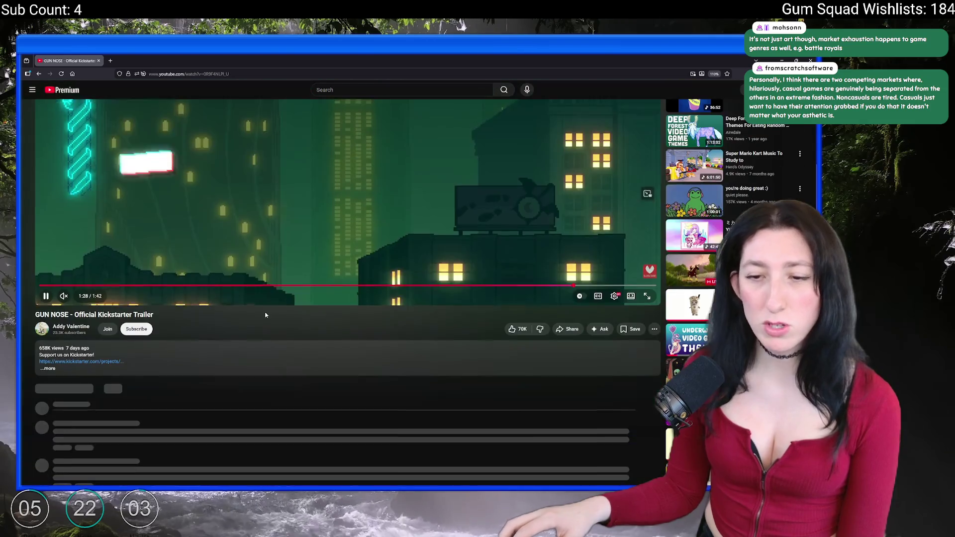
scroll(225, 278, up, 5)
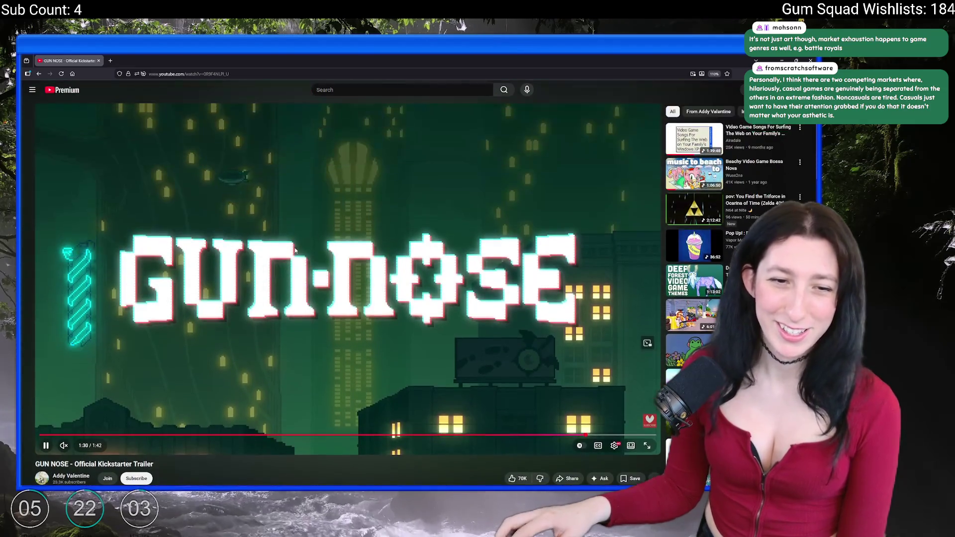
scroll(109, 358, down, 4)
middle_click(92, 324)
scroll(150, 199, up, 4)
key(ctrl+w)
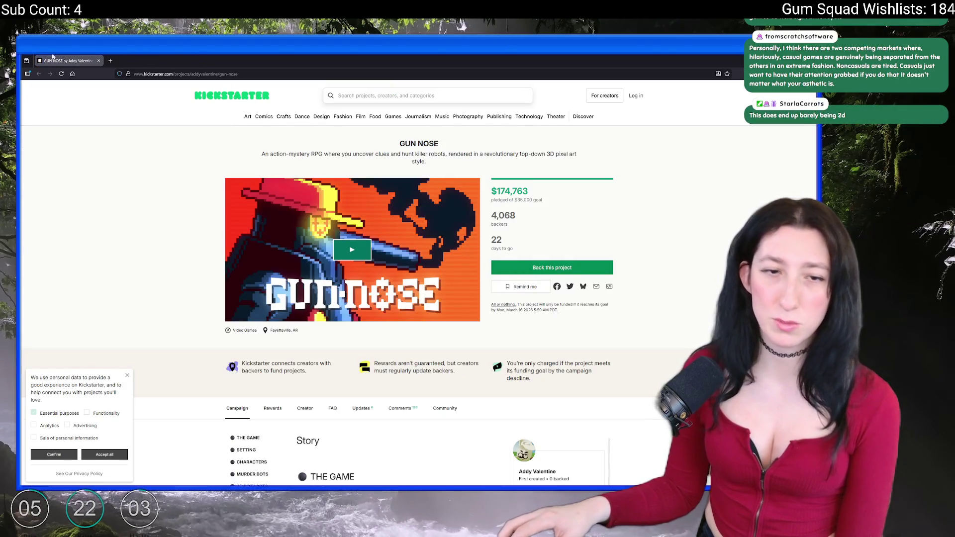
Return from the GUN NOSE Kickstarter page to the GameMaker room editor
key(alt+Tab)
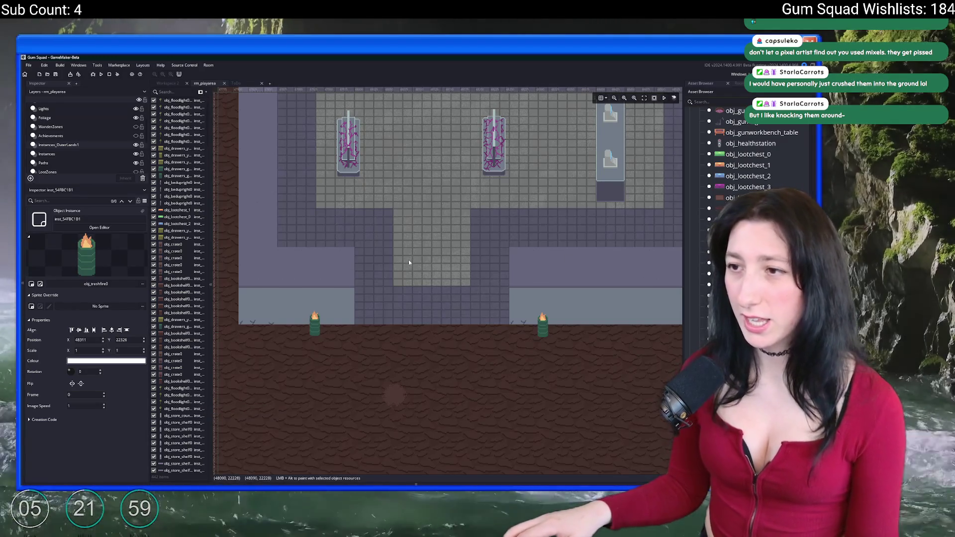
Place an obj_floodlight0_down floodlight at the left end of the back wall
scroll(408, 261, down, 1)
scroll(406, 264, down, 1)
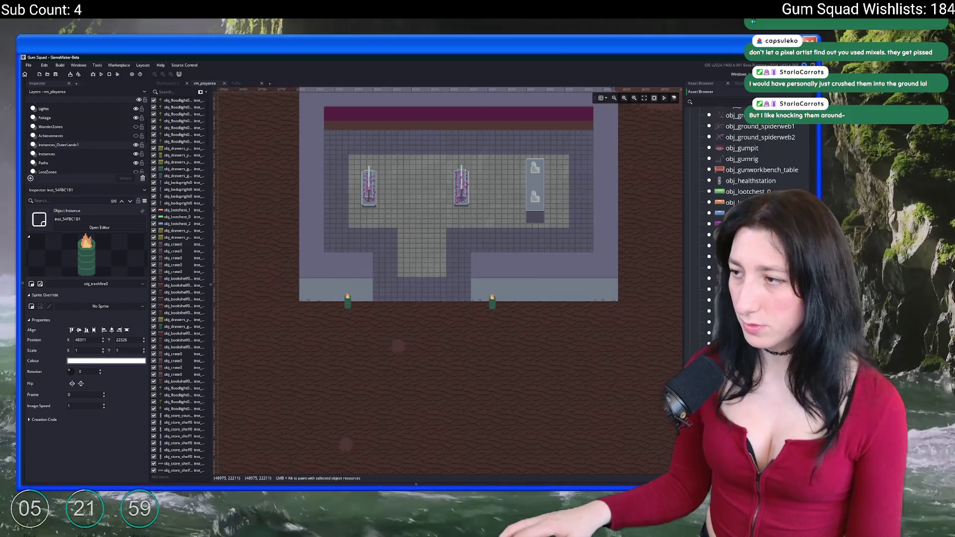
mouse_move(756, 169)
mouse_down()
mouse_move(584, 142)
mouse_move(595, 131)
mouse_up()
scroll(584, 142, up, 2)
scroll(515, 141, up, 3)
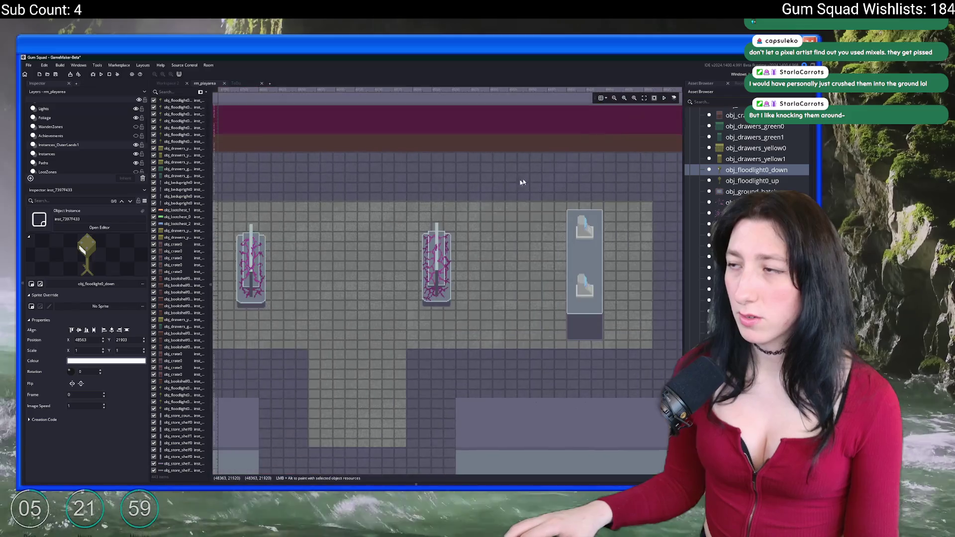
alt+click(312, 164)
Mirror the new floodlight horizontally and nudge it slightly left into the corner
double_click(312, 151)
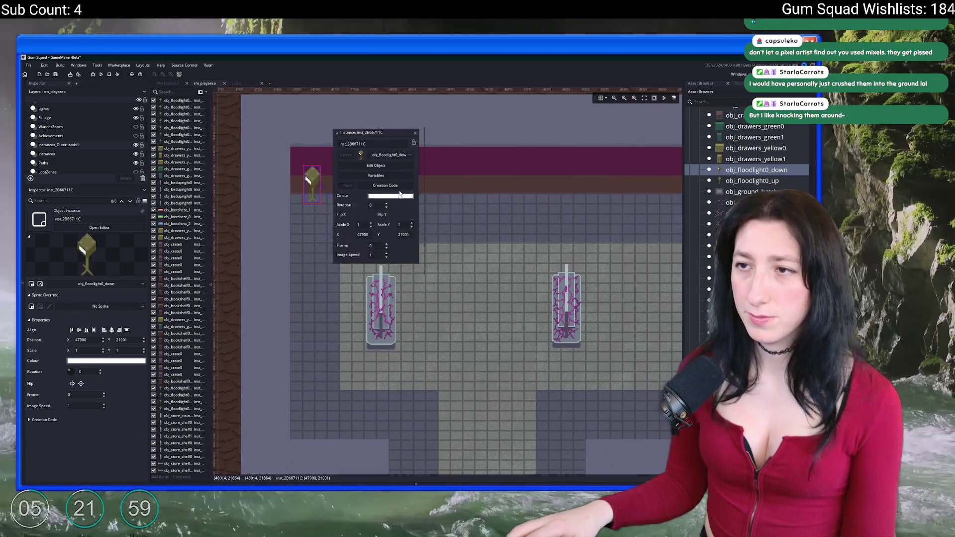
scroll(350, 287, up, 3)
click(331, 300)
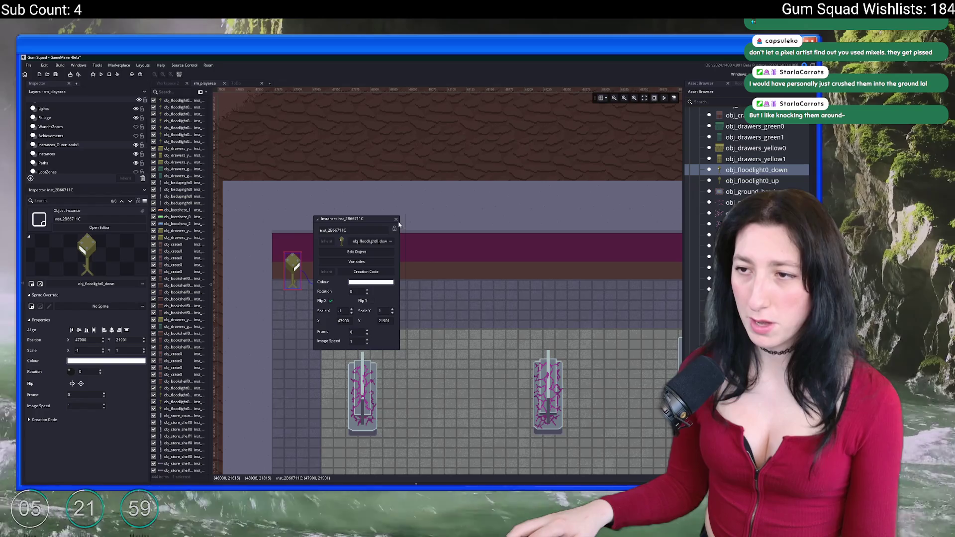
click(277, 295)
scroll(418, 250, up, 5)
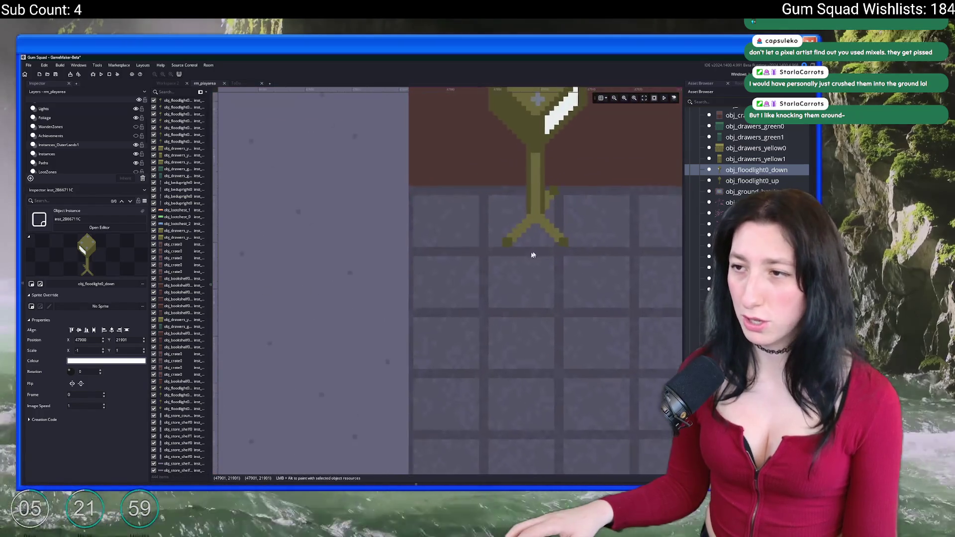
mouse_move(417, 251)
mouse_down()
mouse_move(347, 251)
mouse_move(366, 251)
mouse_up()
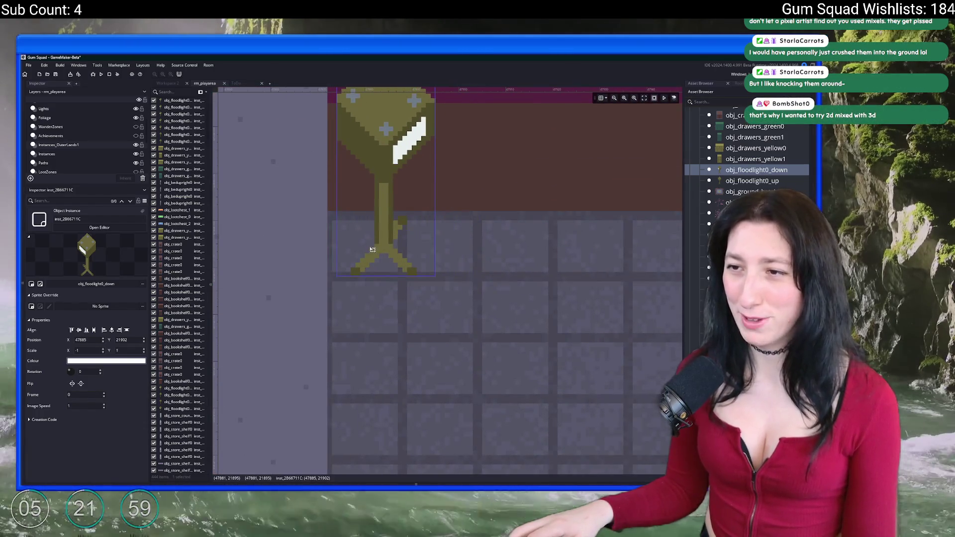
scroll(400, 328, down, 5)
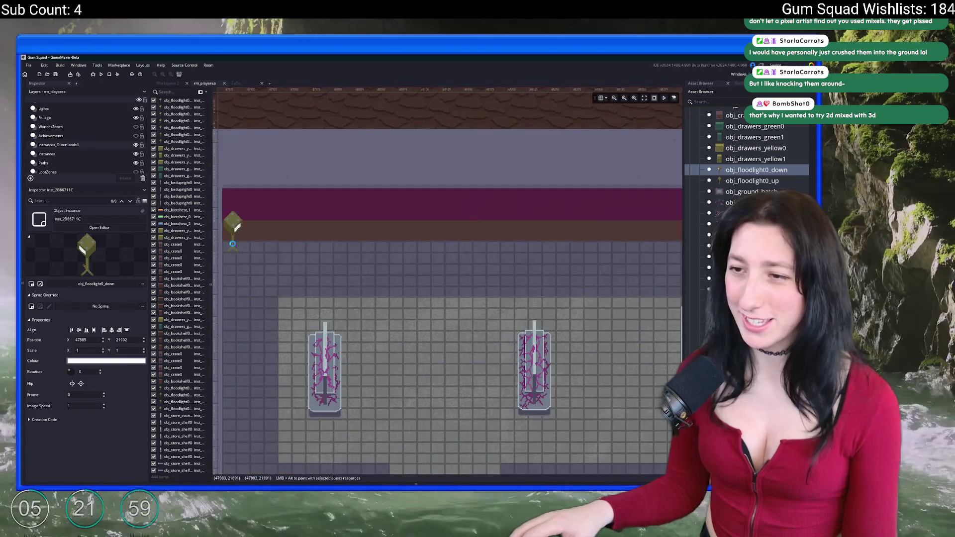
scroll(332, 238, down, 3)
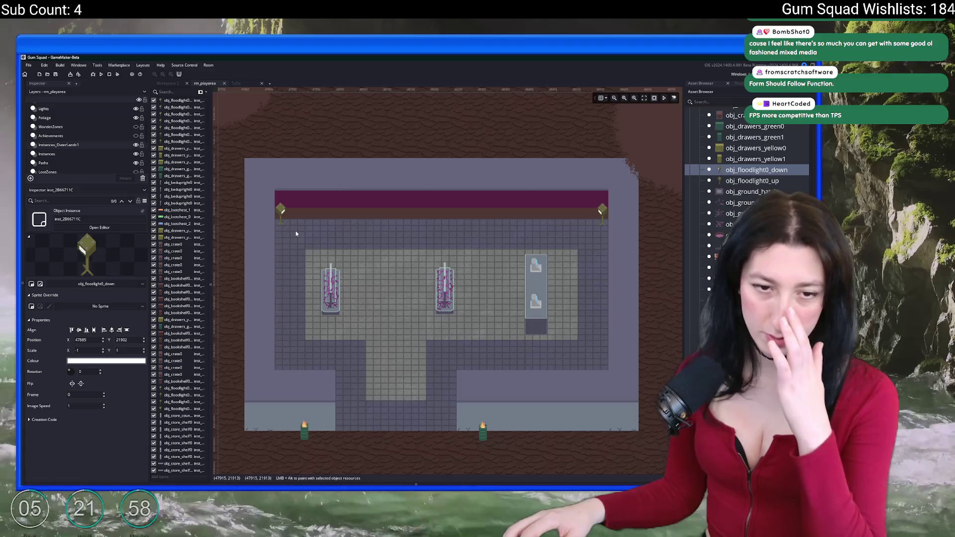
Place obj_lootchest_1 beside the right floodlight
scroll(479, 175, down, 1)
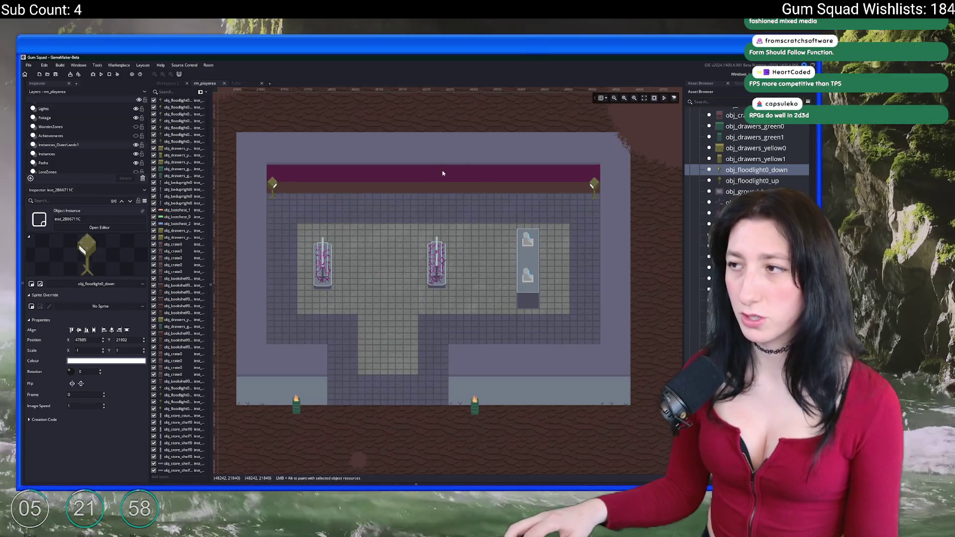
click(697, 289)
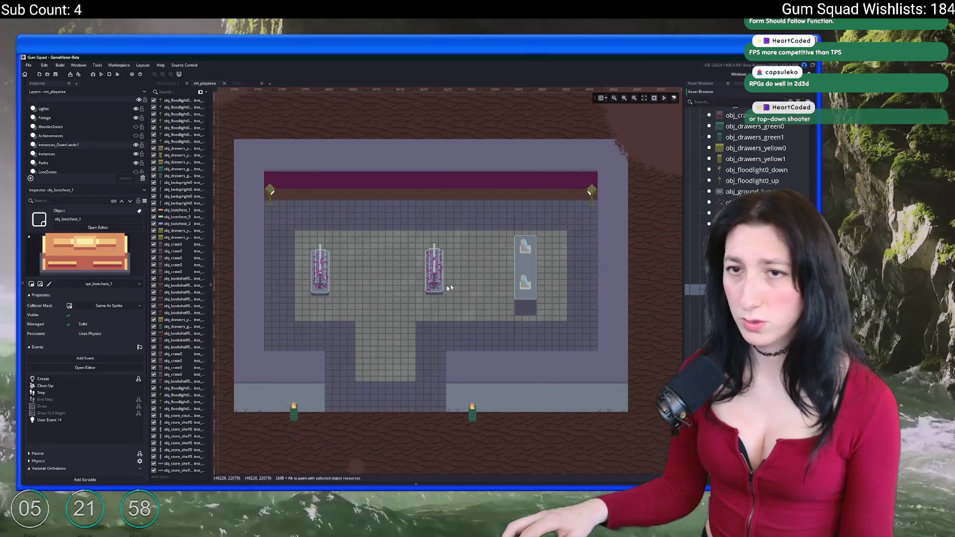
scroll(453, 268, right, 2)
scroll(473, 250, up, 2)
mouse_move(509, 206)
mouse_down()
mouse_move(523, 235)
mouse_move(504, 165)
mouse_up()
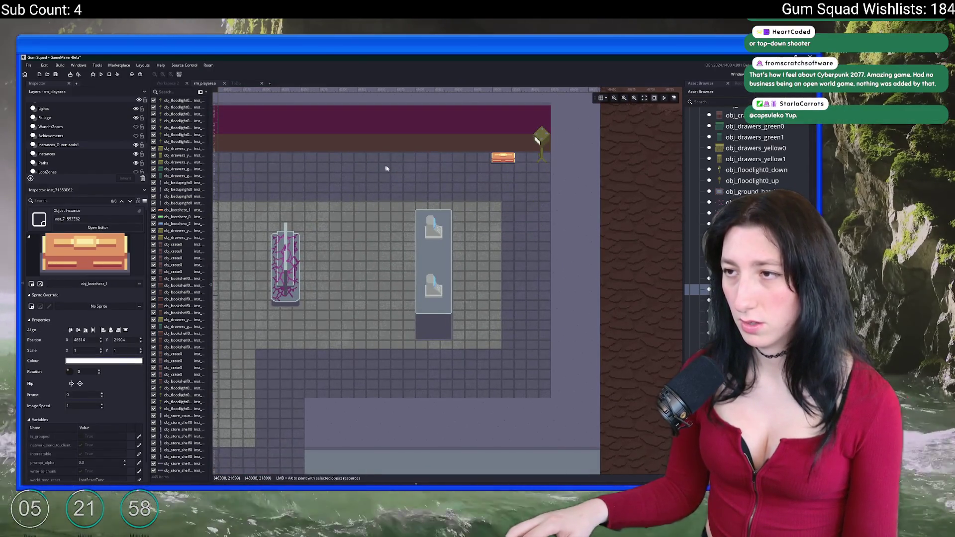
scroll(547, 157, down, 1)
scroll(551, 155, left, 2)
Switch to the Spawns layer and search the assets for the lone-wolf spawn ('wo')
click(700, 101)
text(raider)
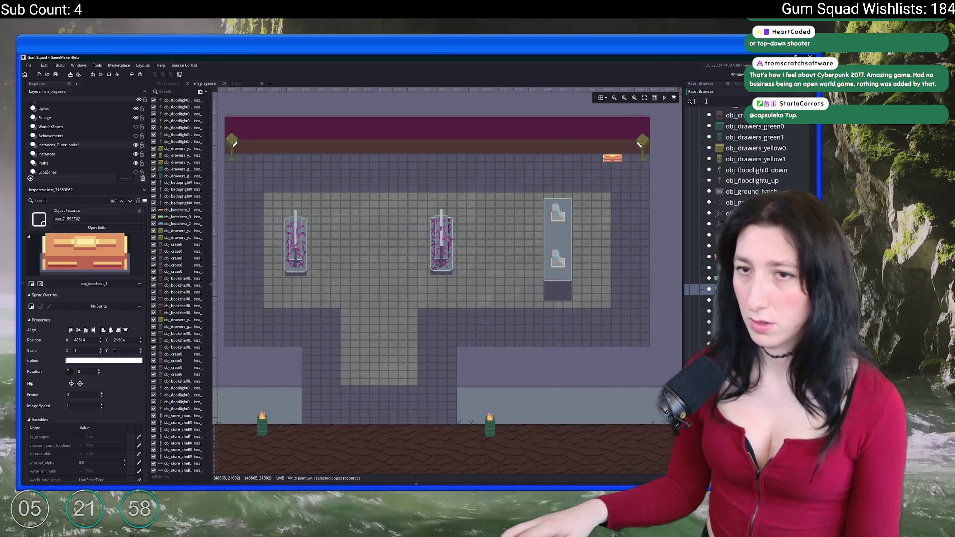
scroll(75, 134, up, 2)
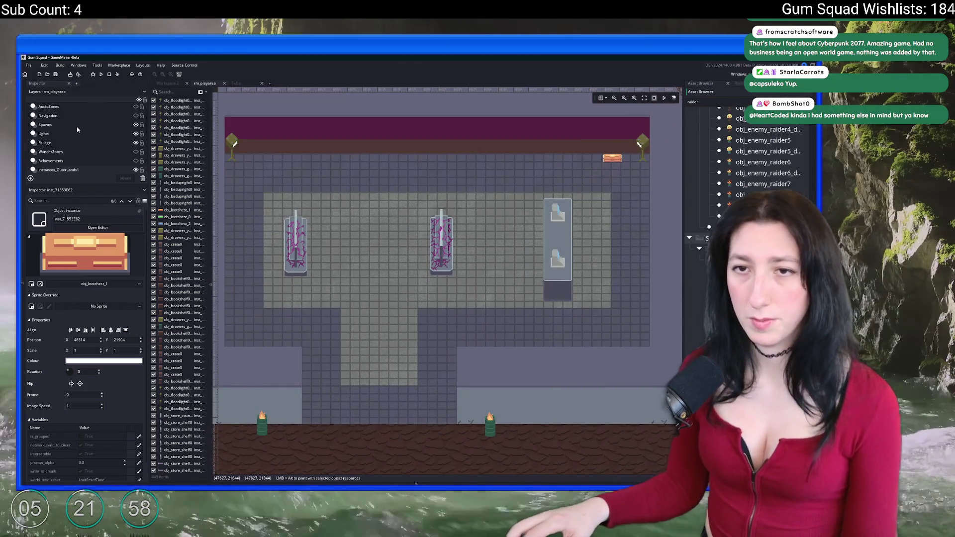
click(45, 124)
scroll(749, 171, up, 5)
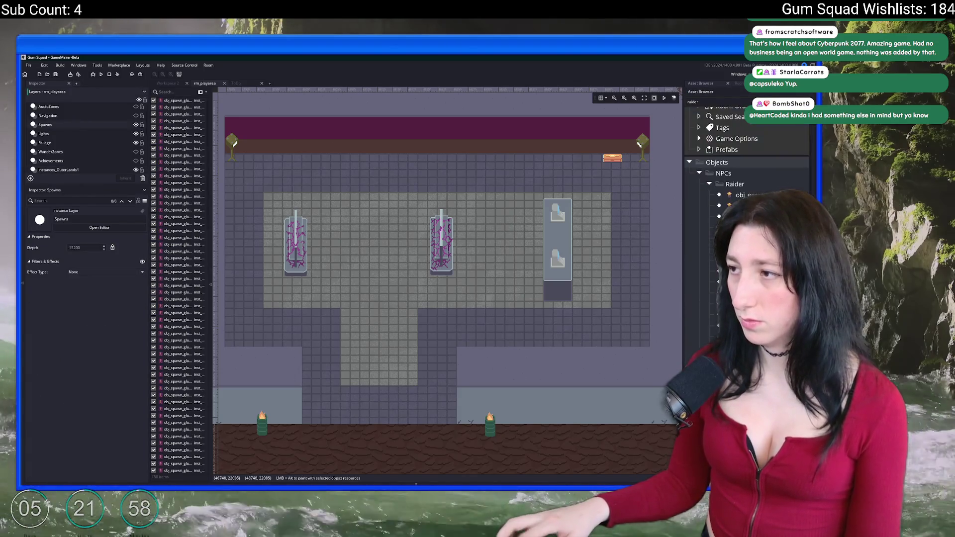
click(745, 101)
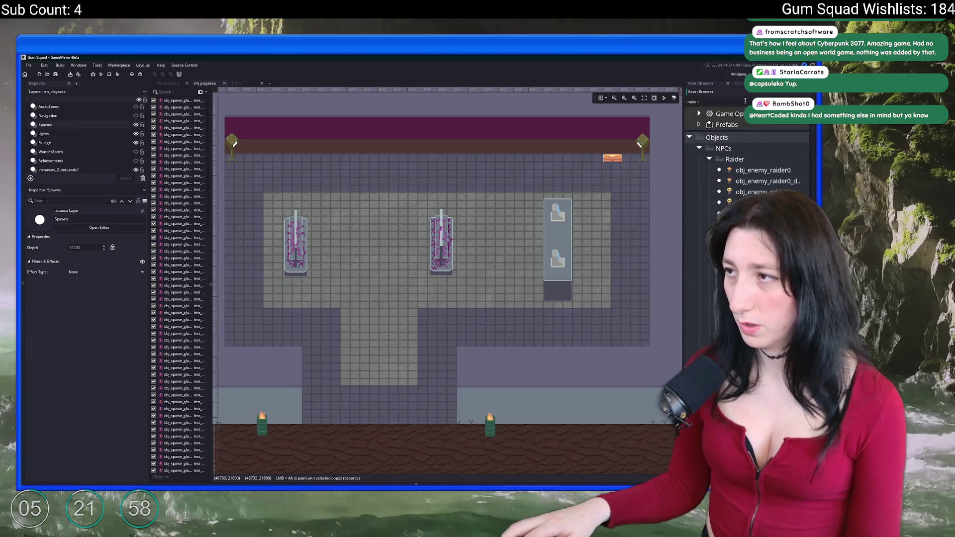
key(ctrl+a)
key(BackSpace)
text(wo)
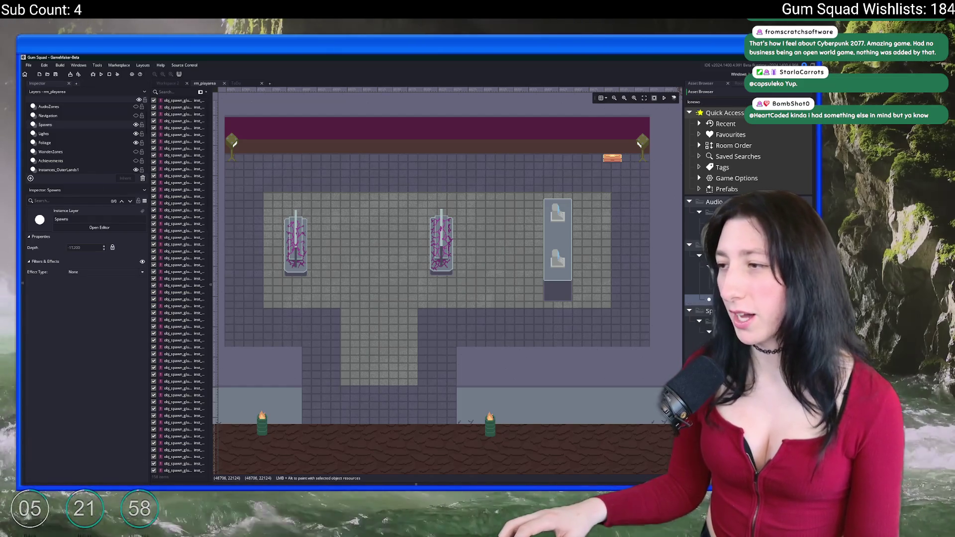
Place three obj_spawn_glummer_lonewolf spawners right of the display case
click(709, 299)
alt+click(637, 229)
alt+click(631, 280)
scroll(634, 250, down, 1)
scroll(634, 254, down, 1)
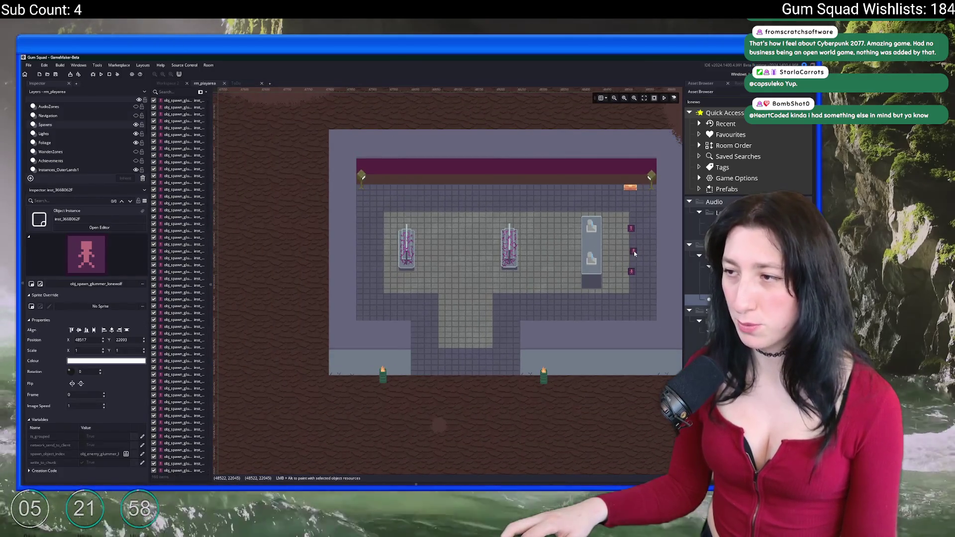
alt+click(630, 249)
Place and adjust two obj_concretebarrier0_h barriers on the dirt outside the entrance
scroll(620, 242, down, 1)
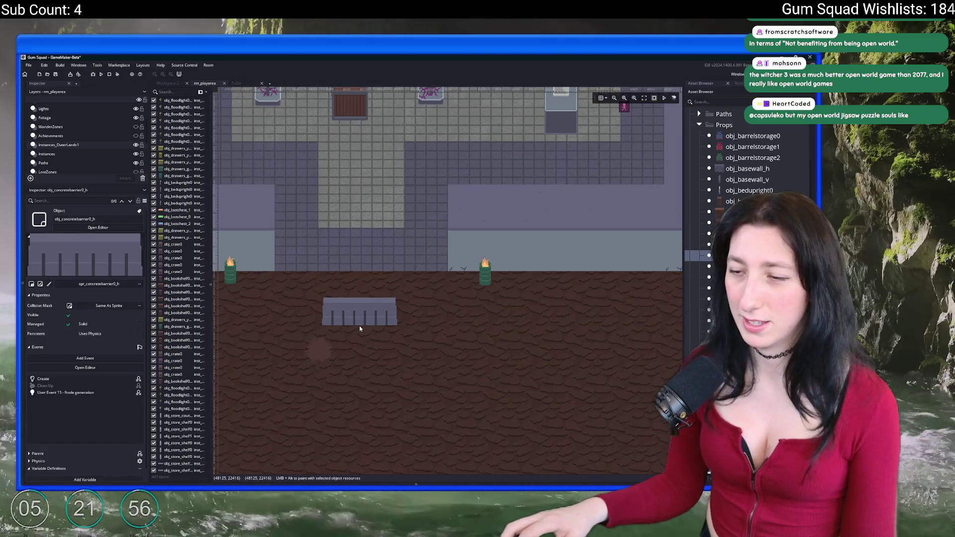
scroll(398, 298, down, 1)
alt+click(414, 288)
alt+click(294, 280)
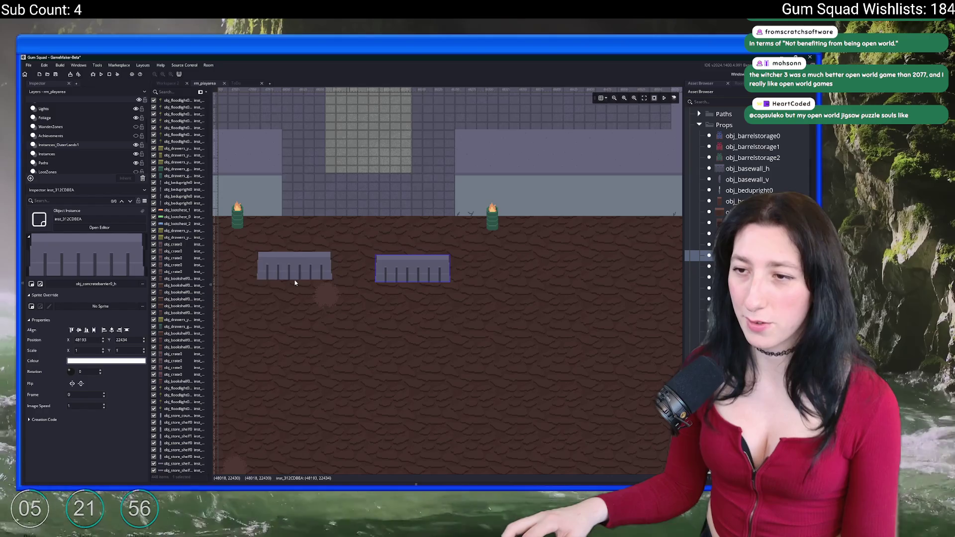
drag(393, 279, 407, 298)
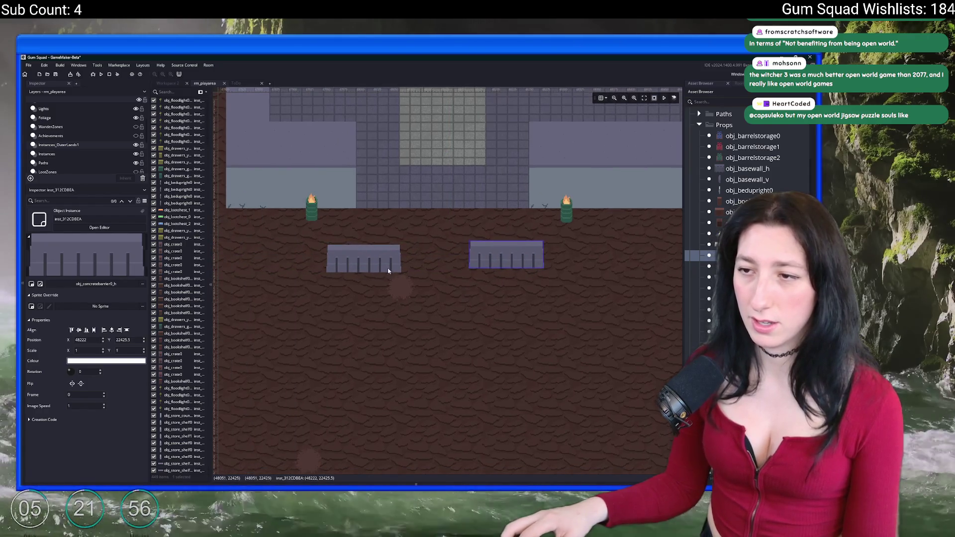
drag(386, 267, 363, 264)
scroll(51, 144, up, 2)
scroll(51, 144, down, 3)
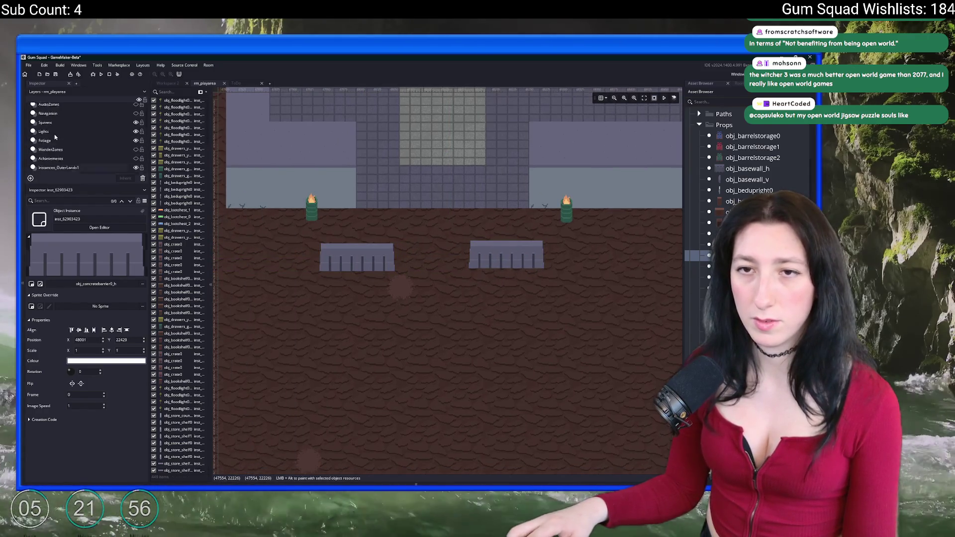
On the Paths layer, move an existing node down and add an obj_dirt_path0_node between the torches
click(44, 149)
drag(401, 289, 419, 334)
alt+click(438, 243)
drag(438, 243, 426, 211)
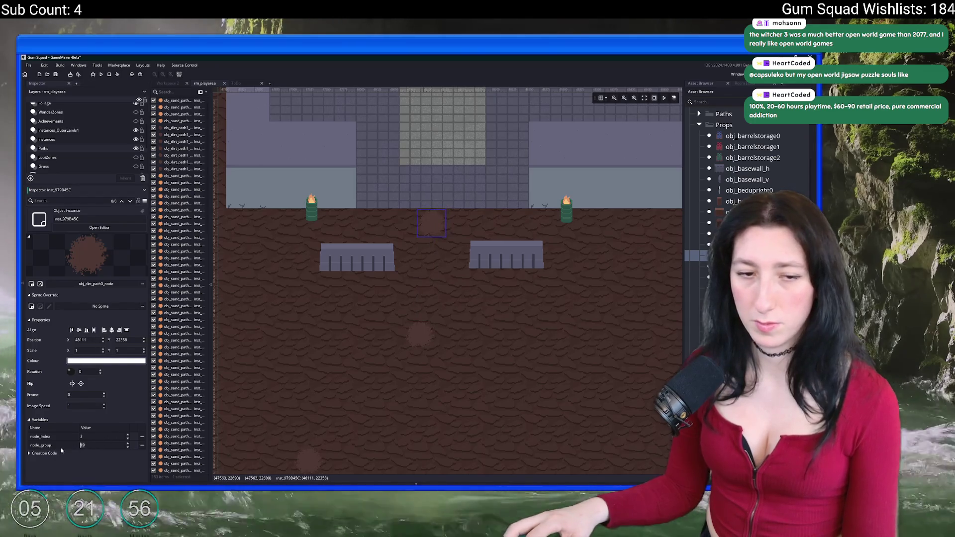
Set the new path node's node_group variable to 20
double_click(103, 445)
text(20)
key(Return)
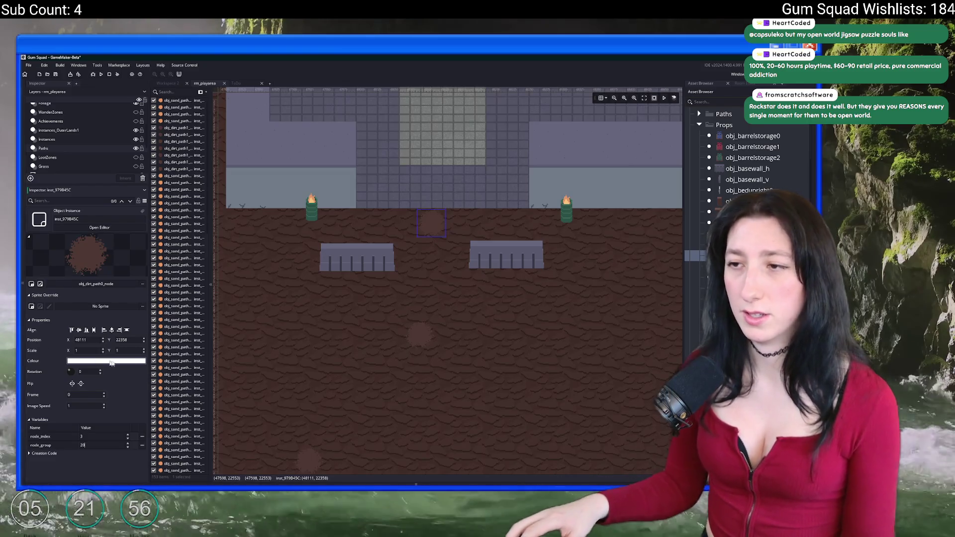
click(211, 196)
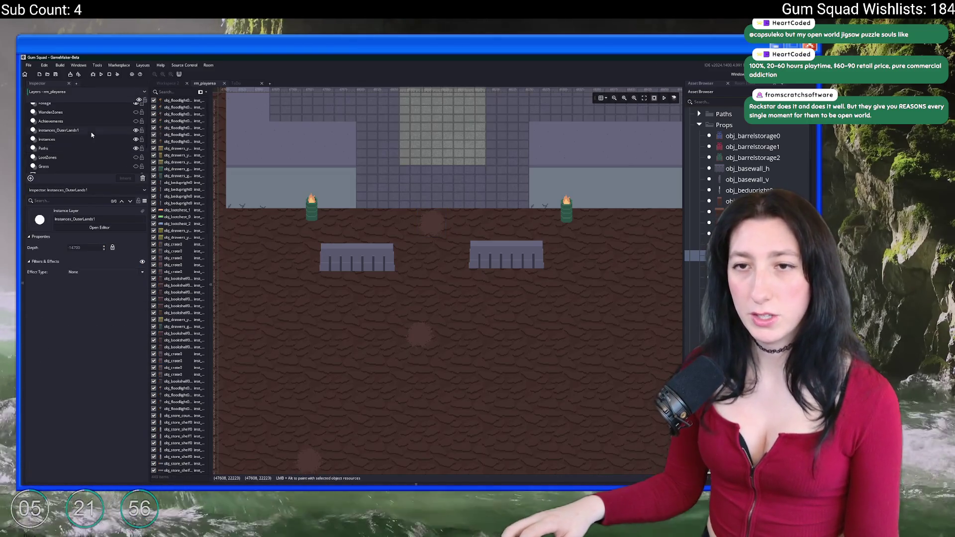
Drag both obj_concretebarrier0_h barriers level, the left one ending at 48009, 22429
click(498, 275)
mouse_move(498, 274)
mouse_down()
mouse_move(448, 269)
mouse_move(477, 272)
mouse_up()
drag(361, 273, 367, 273)
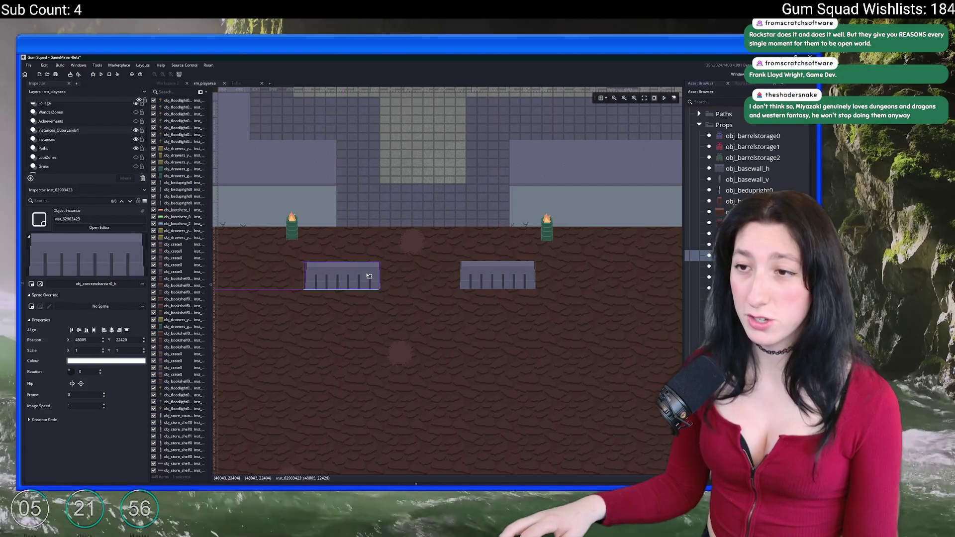
scroll(420, 274, down, 1)
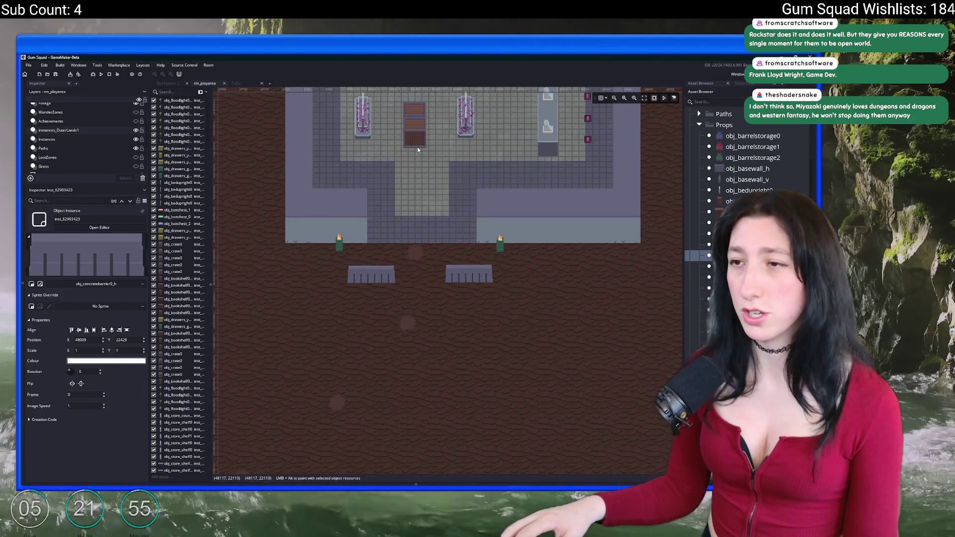
drag(416, 167, 396, 281)
scroll(458, 219, up, 3)
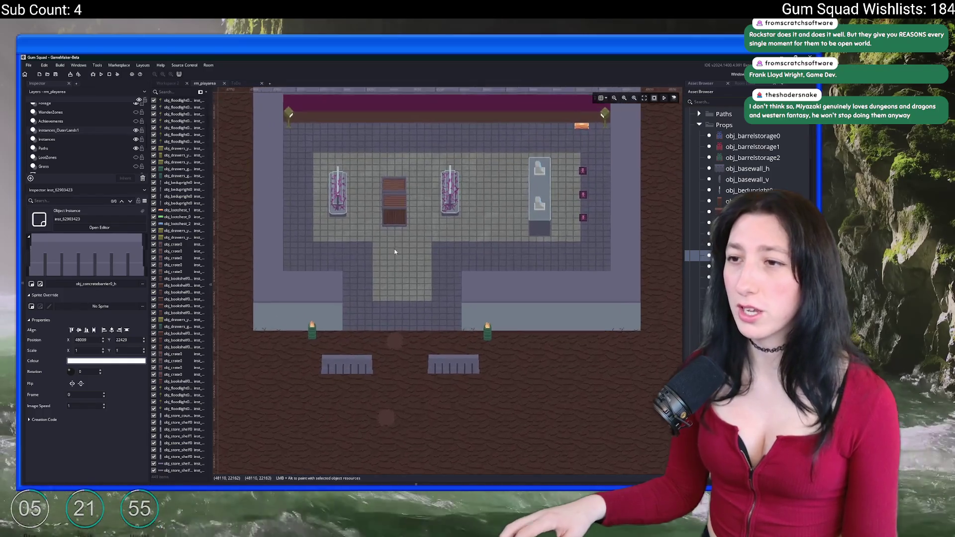
With obj_barrelstorage0 selected, shift the two stacked crates slightly up toward the back wall
scroll(458, 219, down, 2)
click(743, 136)
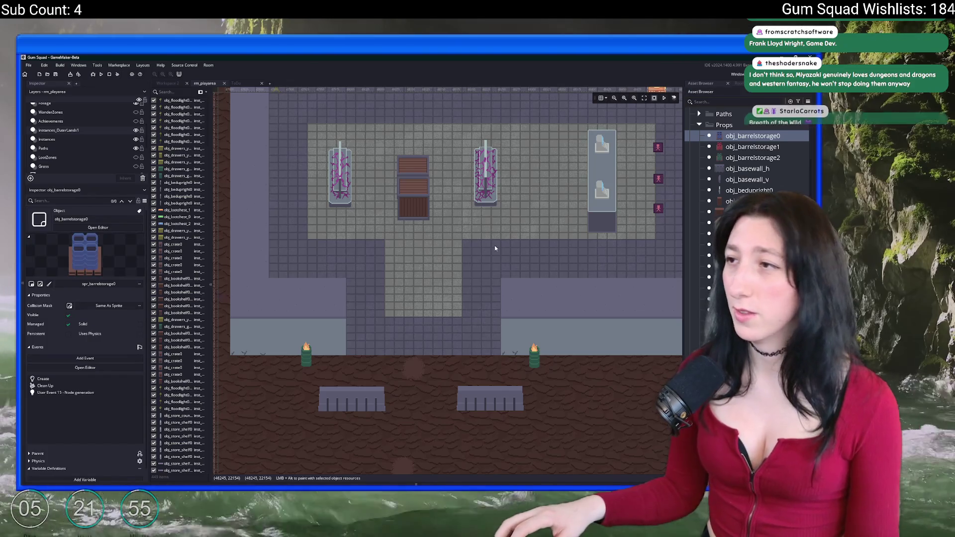
scroll(496, 248, up, 1)
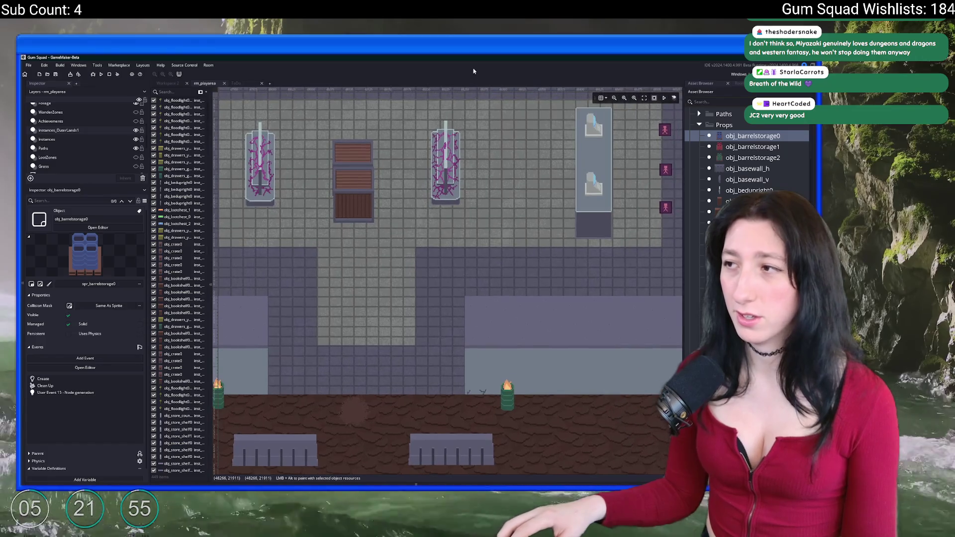
alt+click(382, 182)
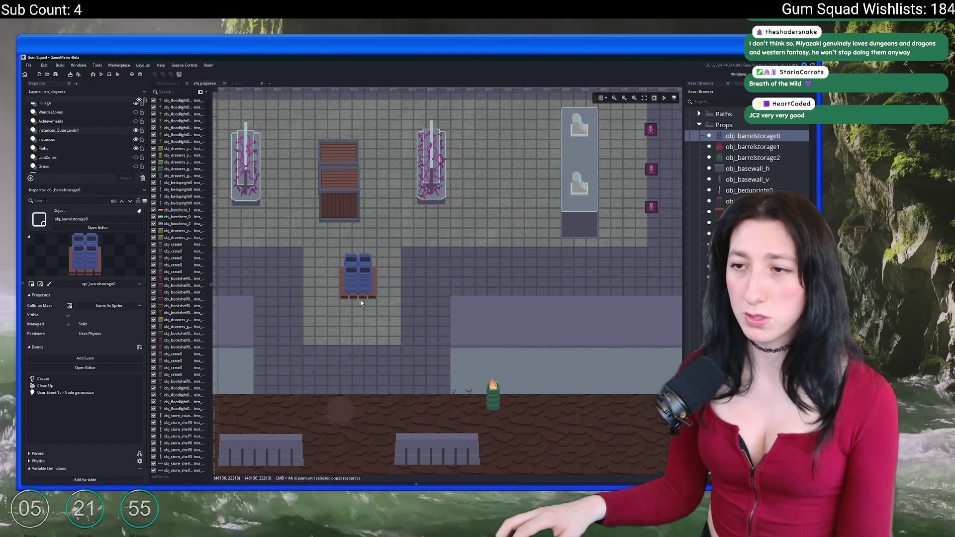
drag(367, 260, 336, 171)
key(Up)
key(Up)
key(Up)
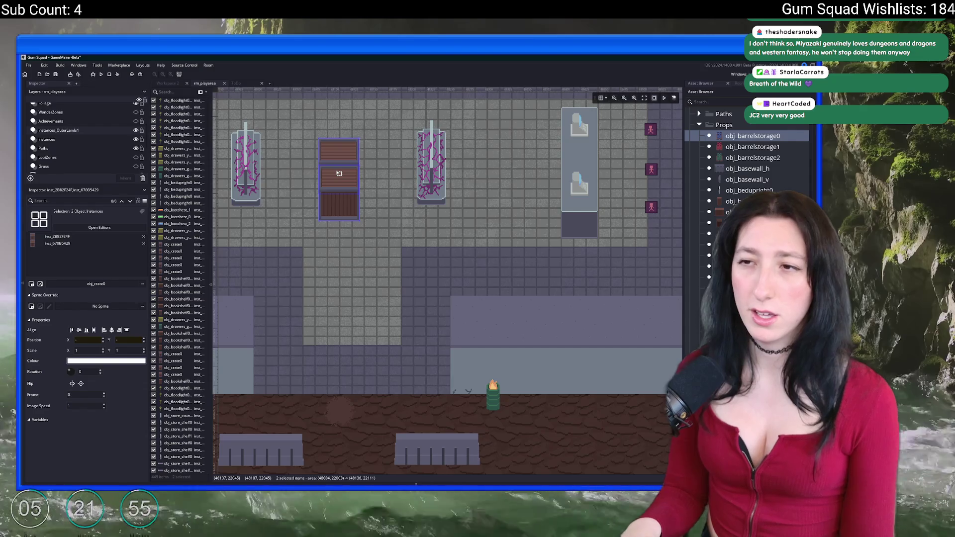
key(Up)
key(Up)
key(Up)
scroll(337, 172, up, 3)
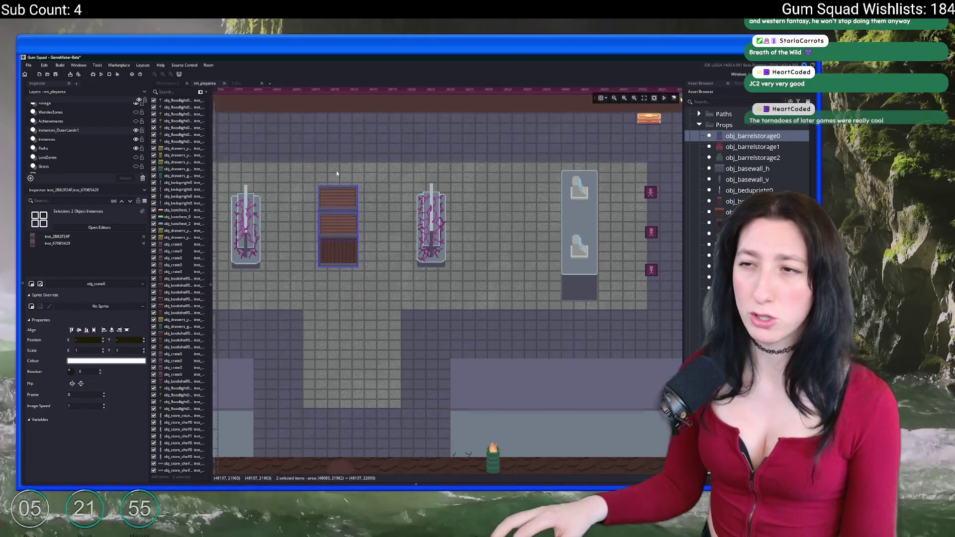
drag(341, 229, 341, 204)
key(Down)
key(Down)
key(Down)
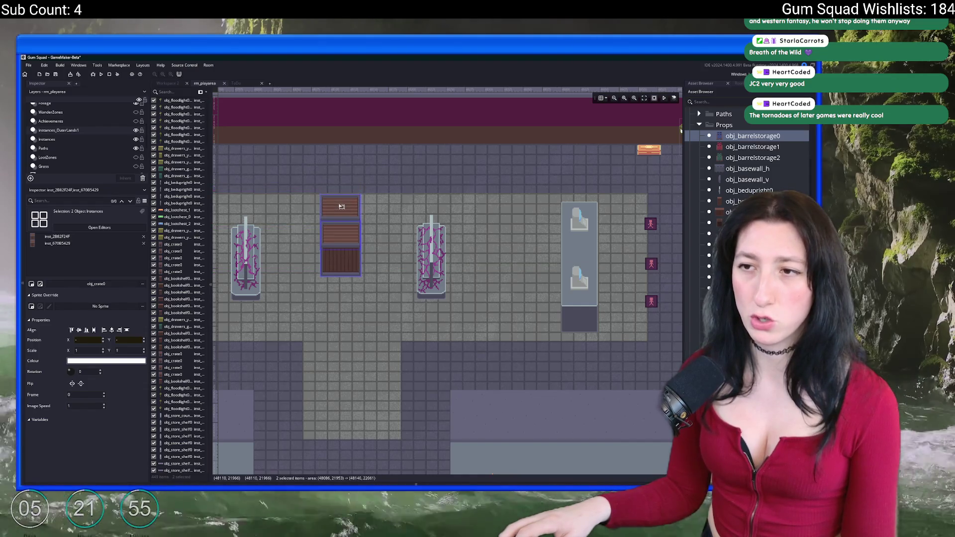
click(362, 173)
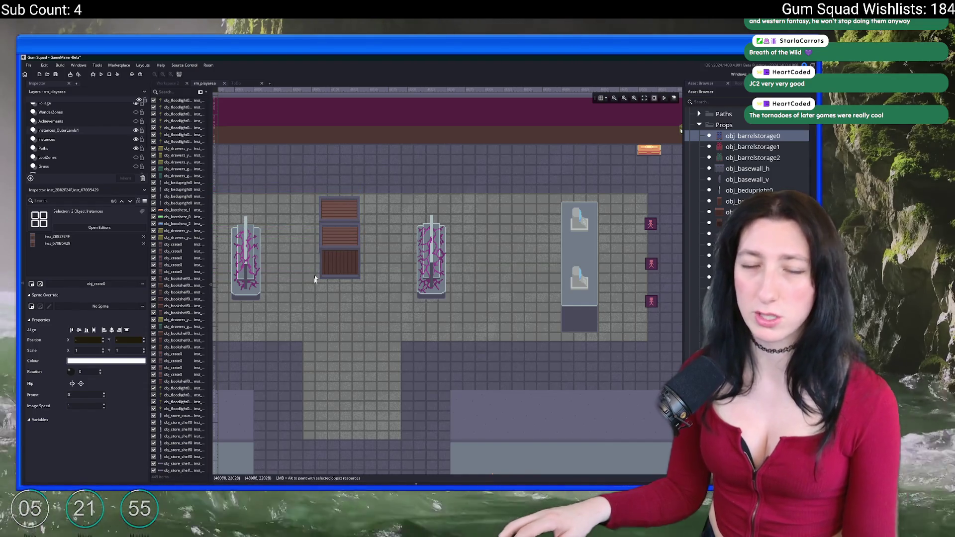
Place a blue obj_barrelstorage0 barrel rack in the corridor below the crates
scroll(314, 279, down, 2)
alt+click(350, 335)
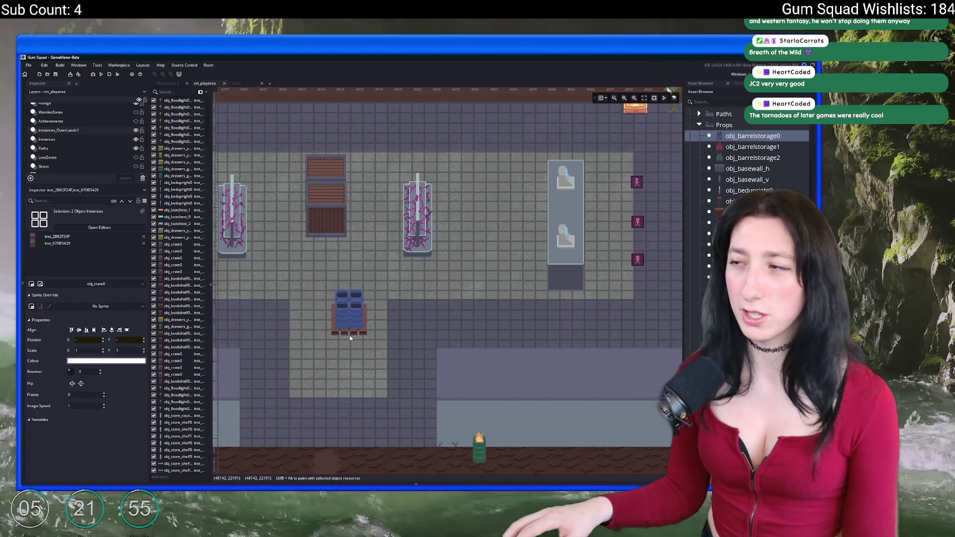
drag(446, 311, 415, 344)
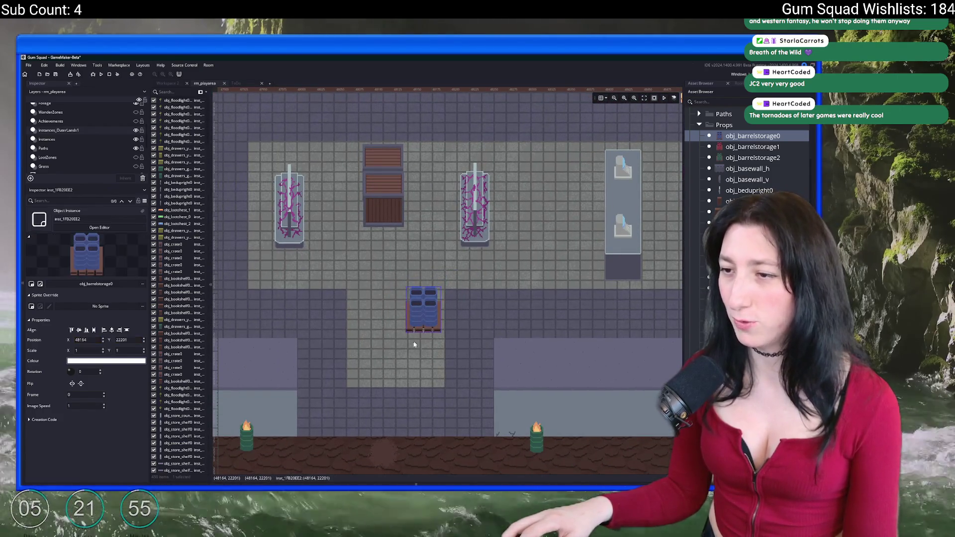
Place a green obj_barrelstorage2 rack and line it up beside the blue barrel storage
click(752, 147)
click(753, 157)
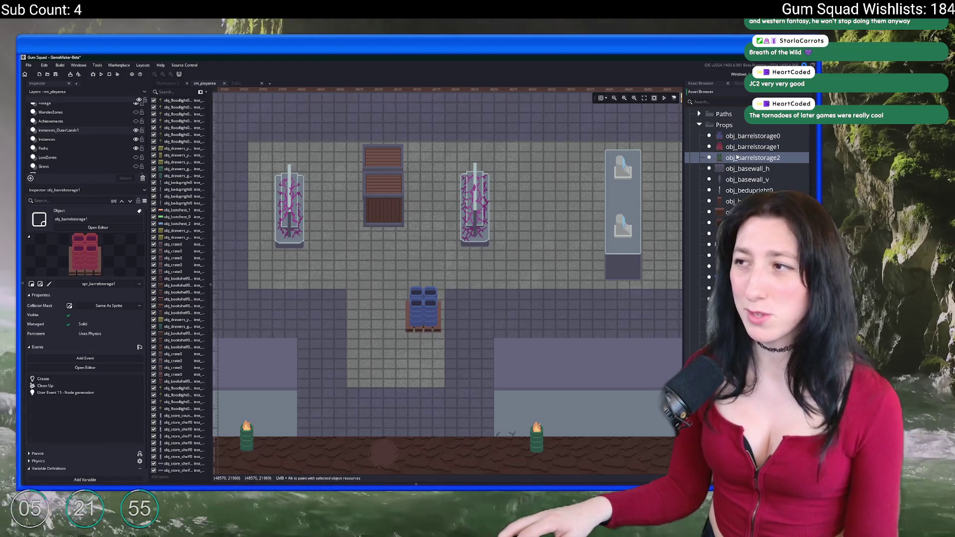
scroll(374, 297, up, 3)
scroll(397, 387, down, 4)
alt+click(390, 296)
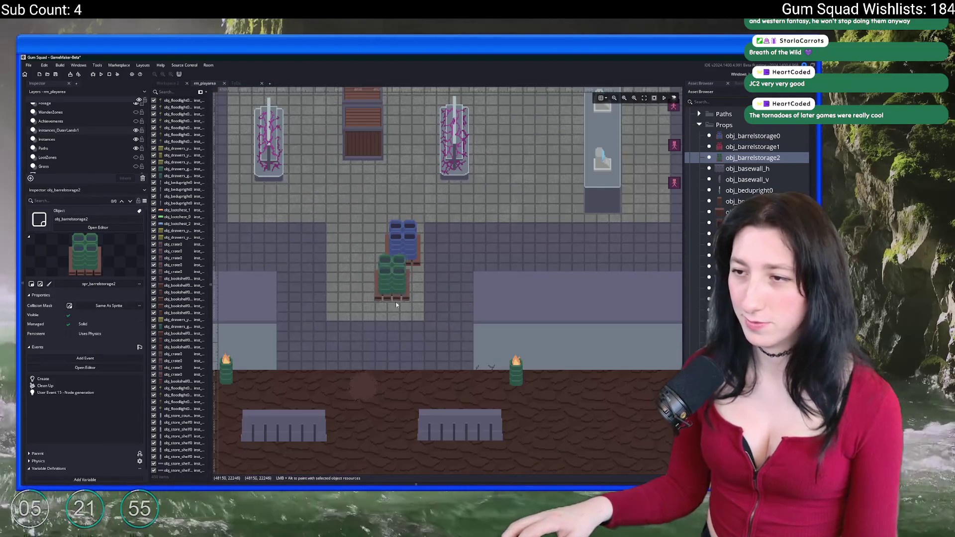
mouse_move(391, 296)
mouse_down()
mouse_move(404, 298)
mouse_move(347, 234)
mouse_up()
Drag a vertical obj_concretebarrier0_v barrier into the room near the top wall
scroll(404, 298, up, 1)
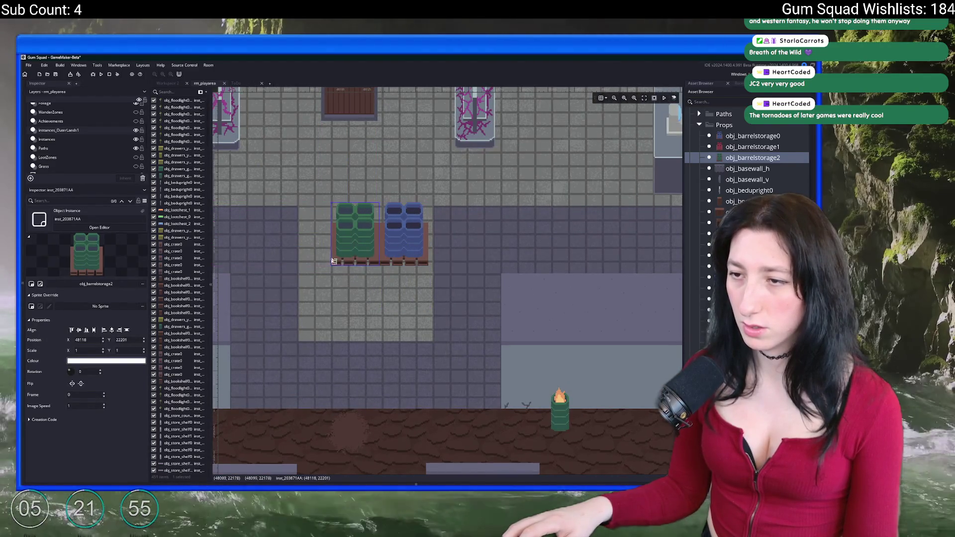
scroll(324, 292, down, 2)
scroll(324, 292, down, 2)
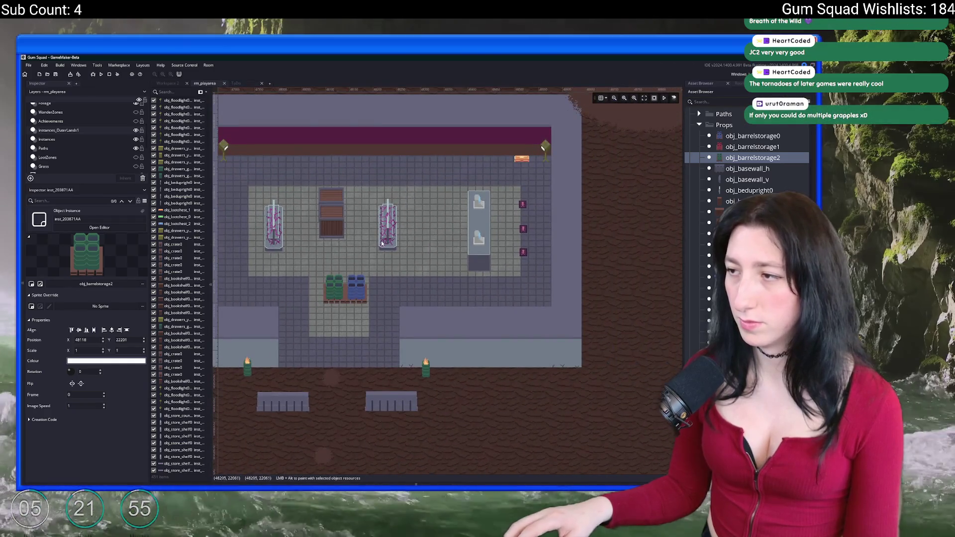
mouse_move(732, 267)
mouse_down()
mouse_move(504, 282)
mouse_move(473, 224)
mouse_move(535, 241)
mouse_up()
drag(478, 227, 473, 213)
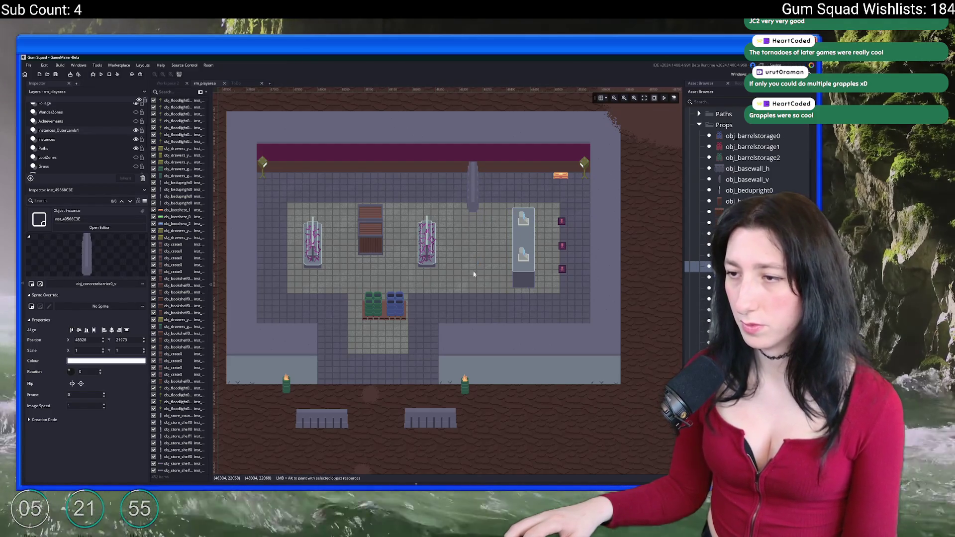
Place four vertical concrete barriers, two on each side of the entrance
scroll(470, 293, down, 1)
scroll(448, 323, down, 2)
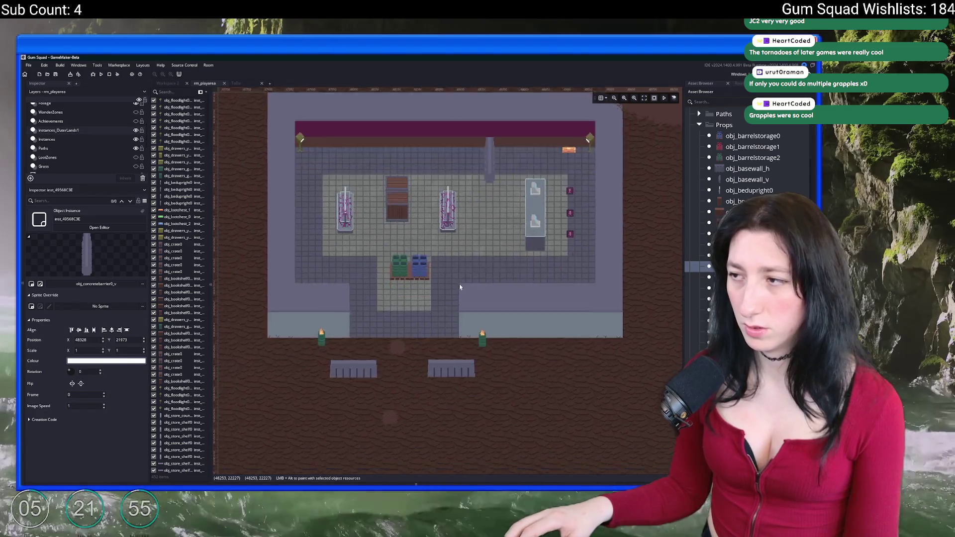
scroll(398, 348, down, 2)
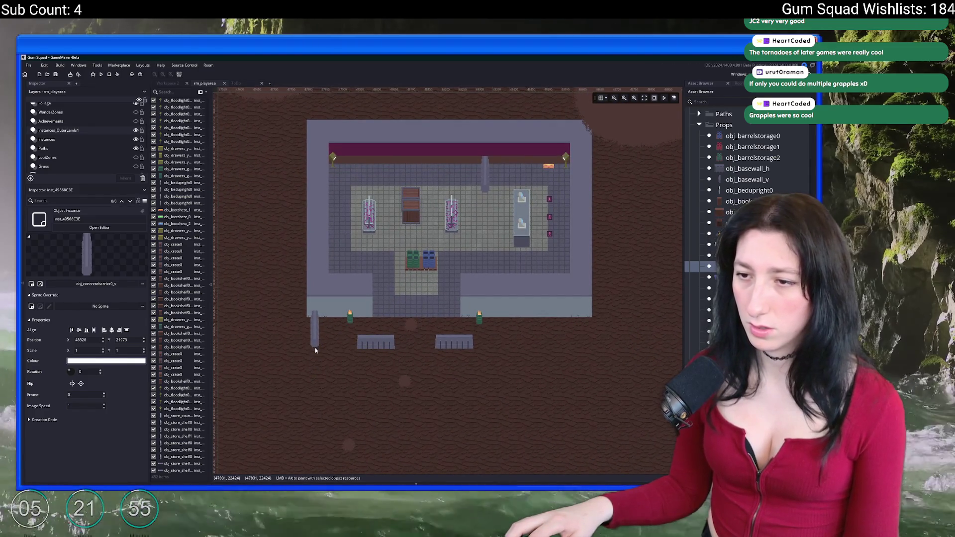
alt+click(316, 344)
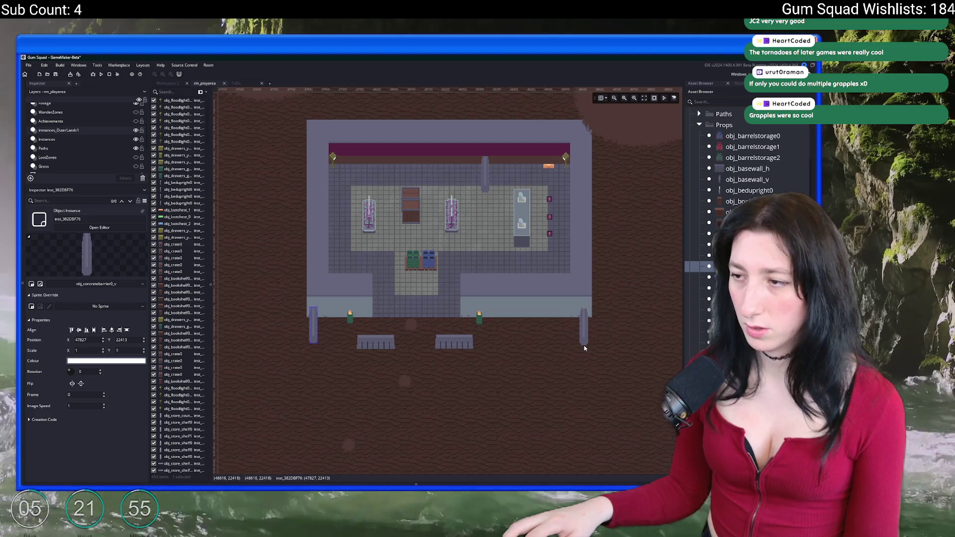
alt+click(585, 346)
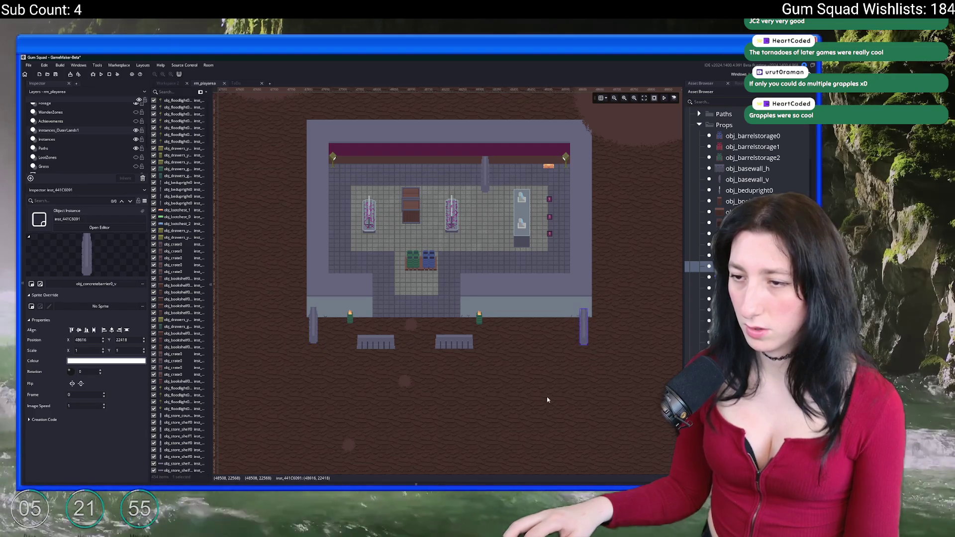
alt+click(316, 411)
alt+click(591, 381)
drag(591, 382, 585, 389)
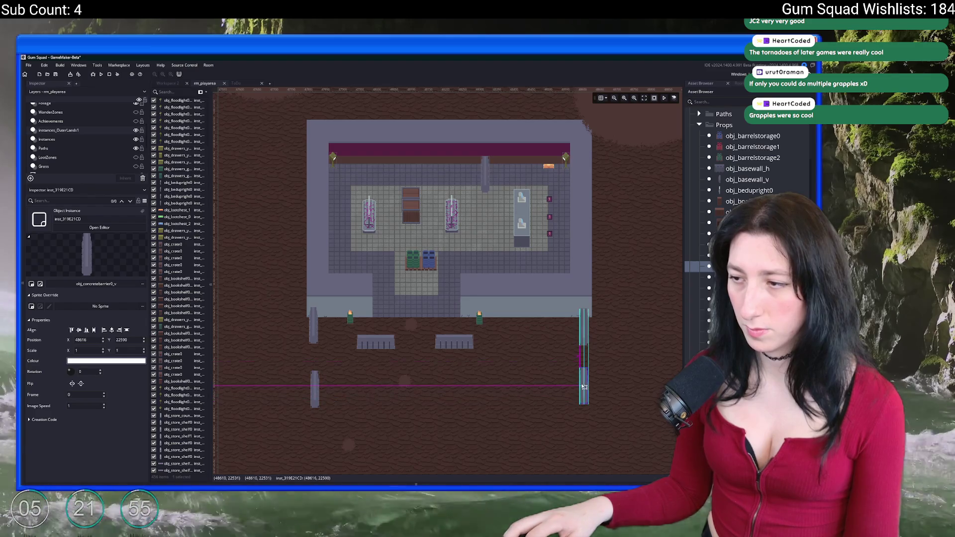
Nudge the right-side pair of barriers slightly to the right
scroll(504, 337, down, 2)
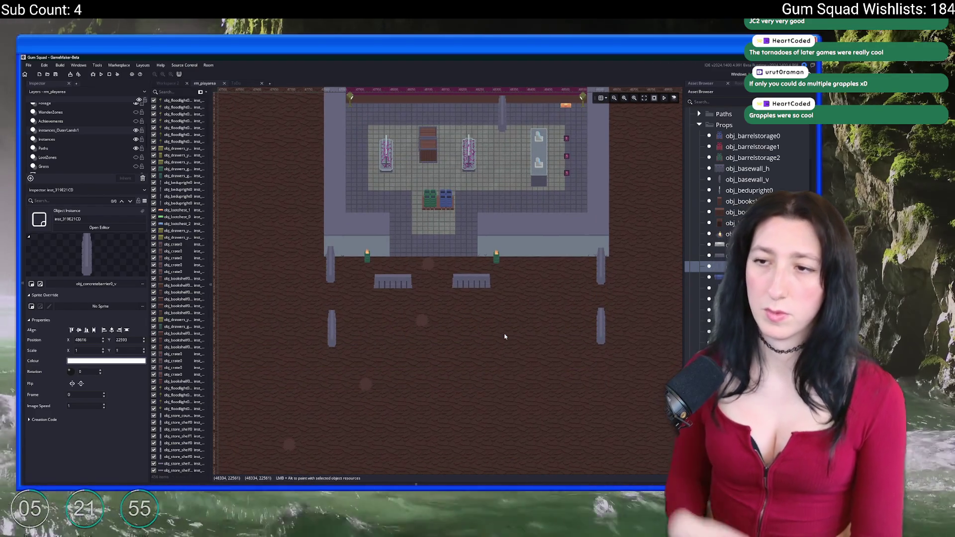
drag(602, 357, 603, 238)
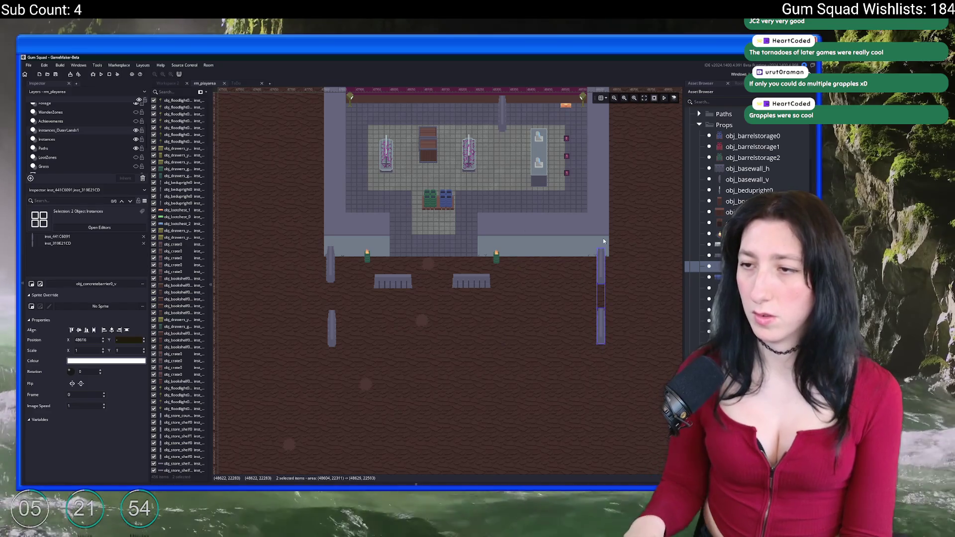
key(Right)
key(Right)
click(604, 242)
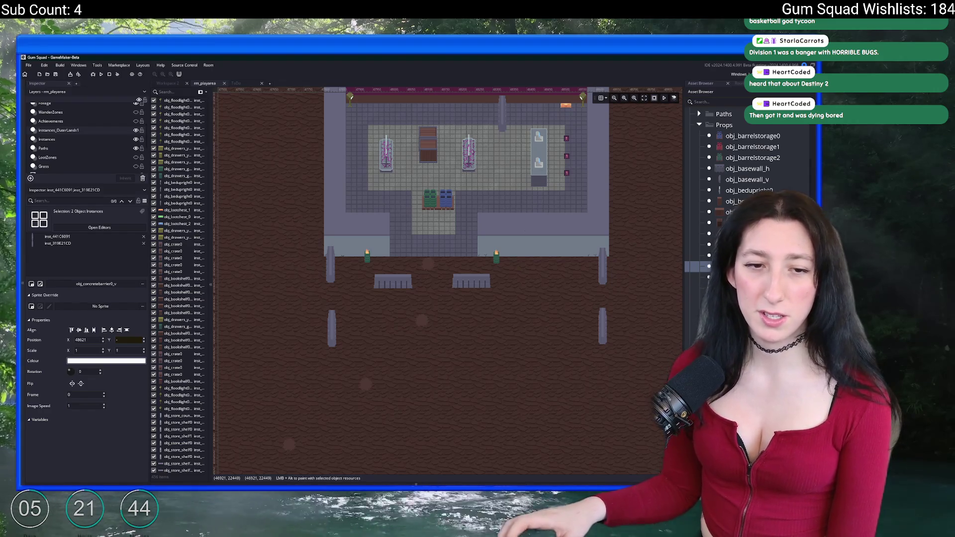
scroll(431, 246, down, 4)
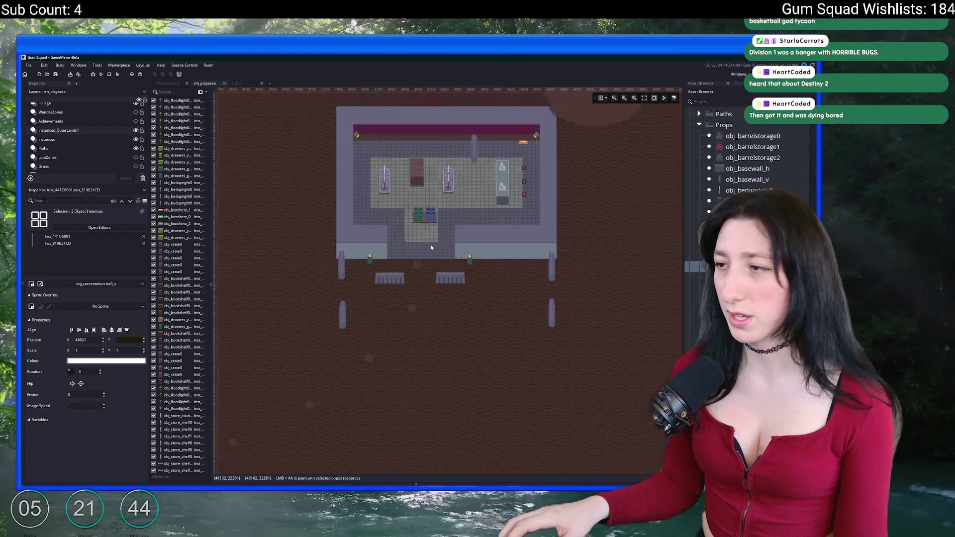
scroll(409, 249, down, 2)
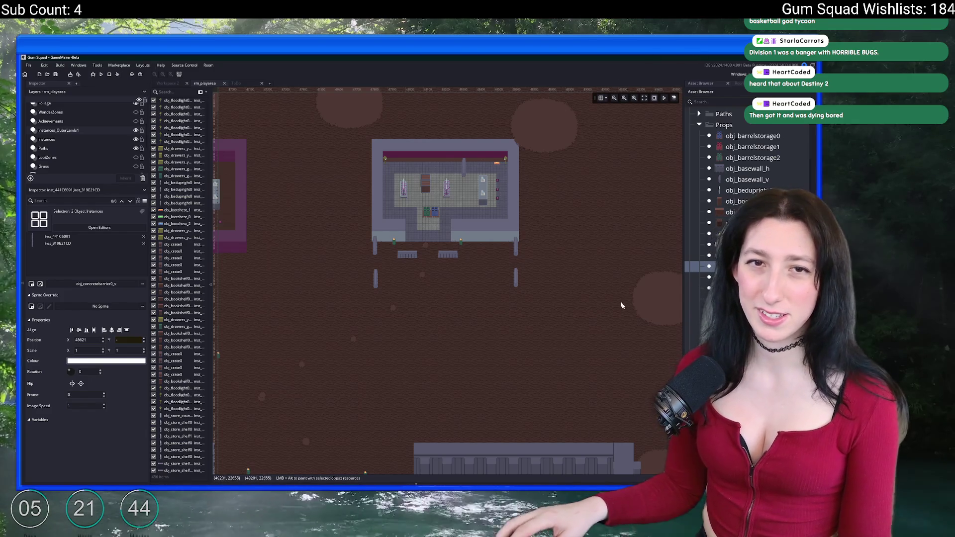
scroll(721, 199, up, 3)
scroll(721, 194, down, 5)
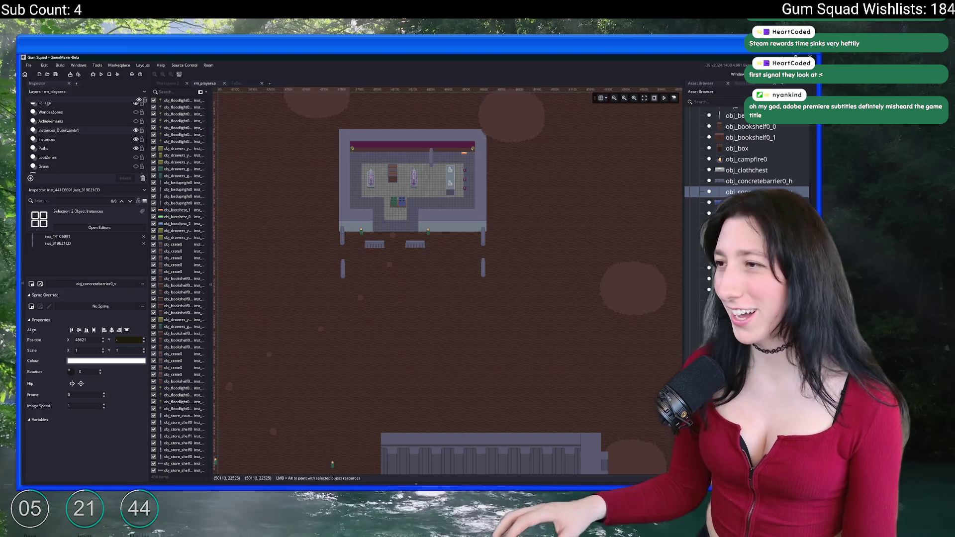
Recentre the view on the building and select the concrete barrier pillar beside the entrance
drag(541, 237, 533, 251)
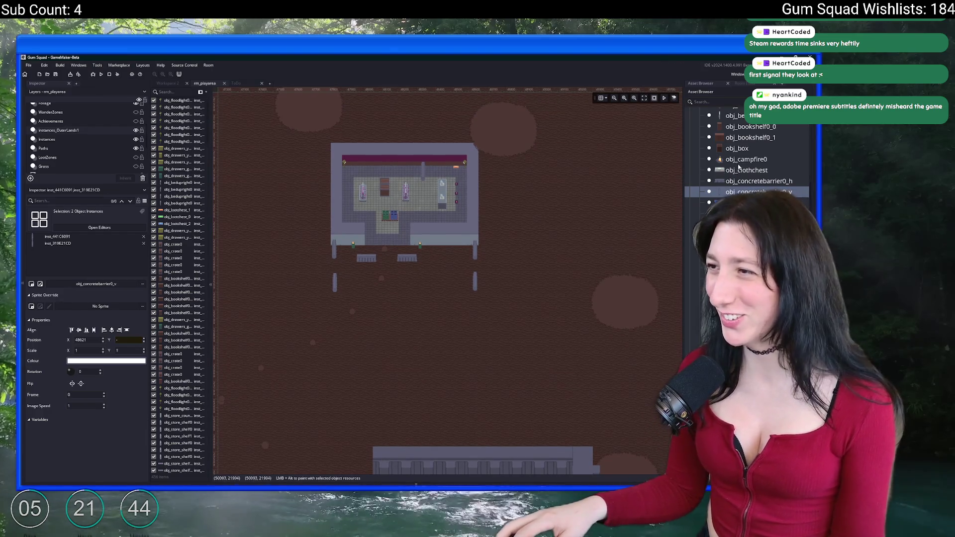
scroll(474, 160, down, 3)
scroll(439, 166, up, 5)
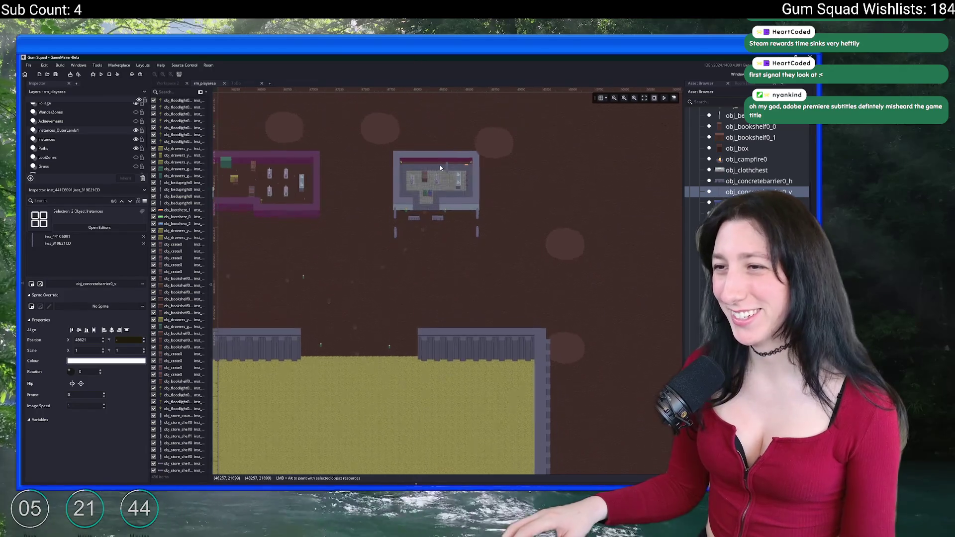
scroll(477, 201, down, 3)
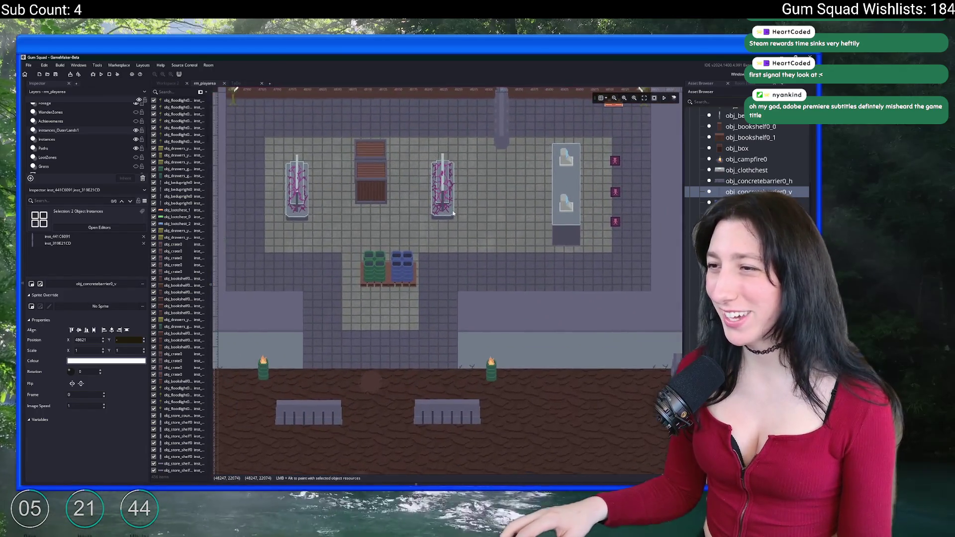
mouse_move(481, 165)
mouse_down()
mouse_move(493, 267)
mouse_move(485, 256)
mouse_up()
scroll(485, 256, up, 3)
scroll(467, 246, down, 5)
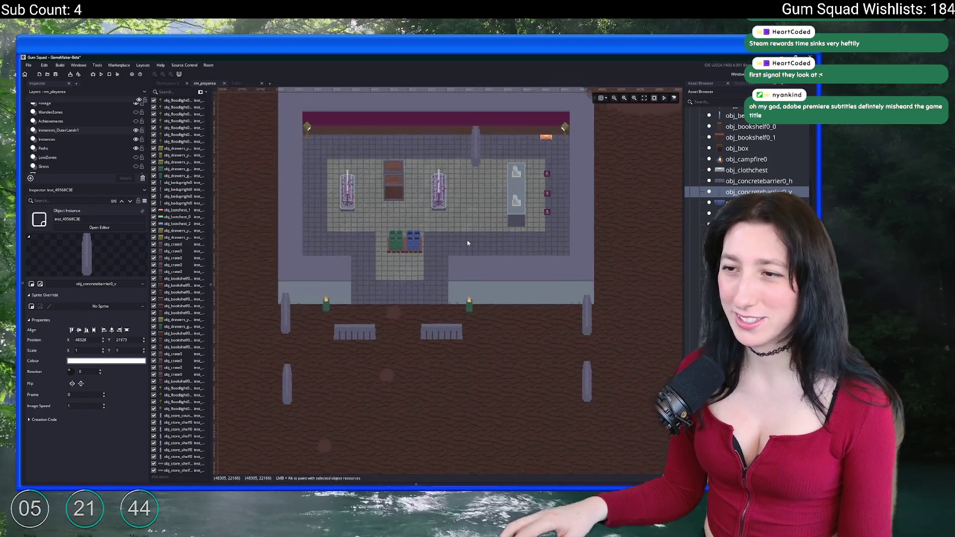
scroll(474, 255, down, 2)
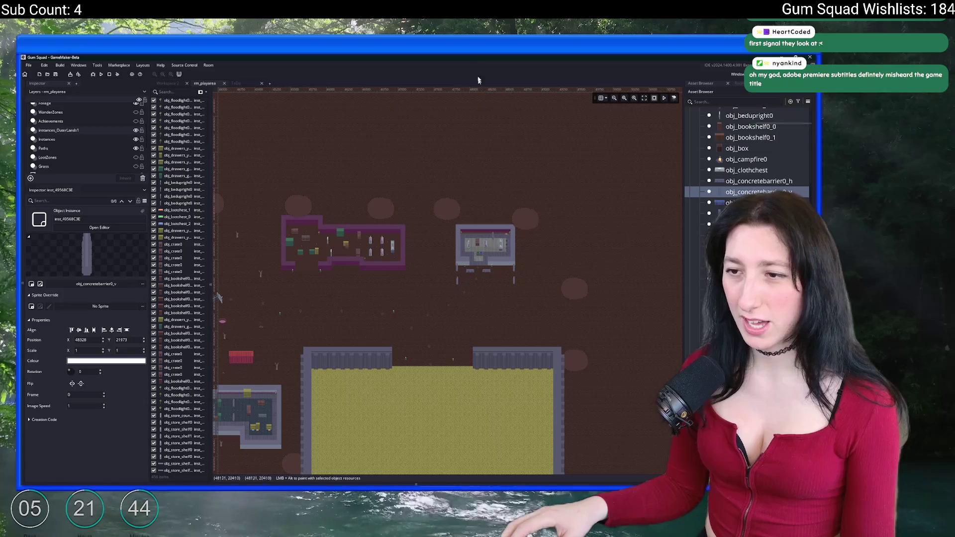
scroll(493, 234, left, 5)
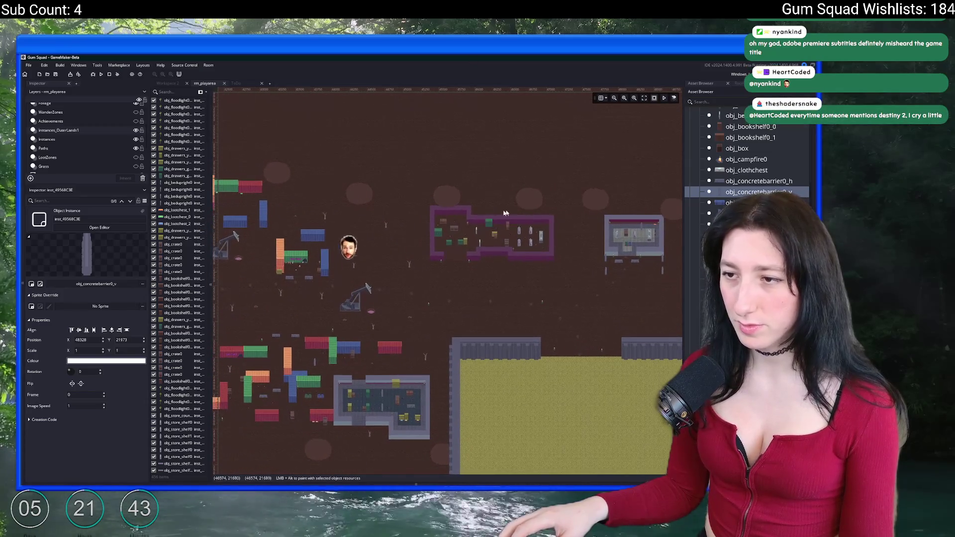
scroll(361, 249, up, 4)
Search the assets for 'dead' and pick obj_treedead1 under Foliage
click(725, 105)
text(dead)
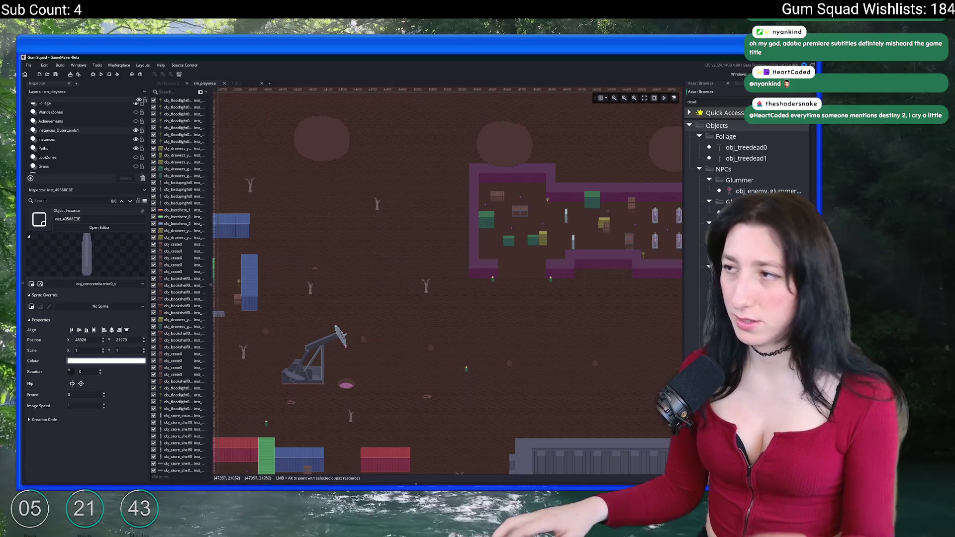
click(746, 158)
scroll(399, 328, right, 4)
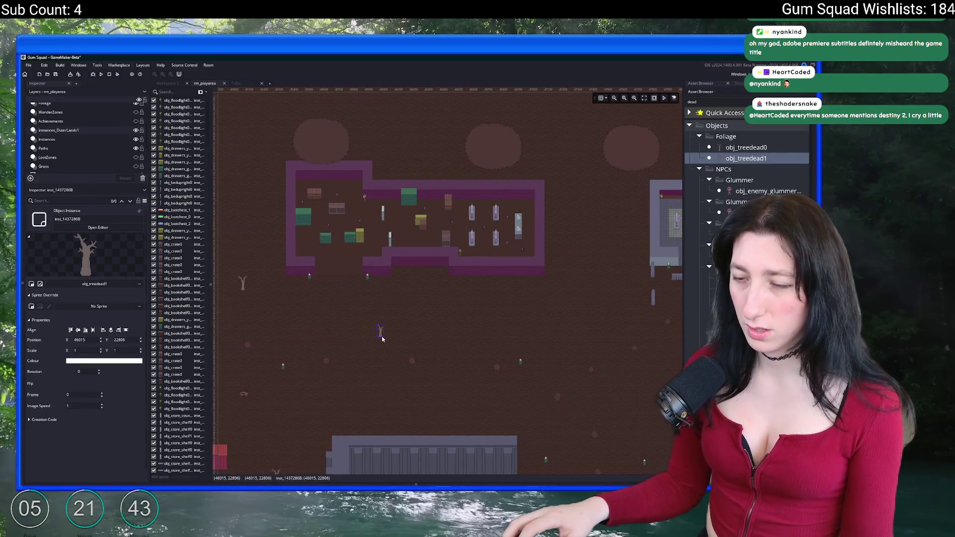
Place one obj_treedead0 and one obj_treedead1 dead tree in the yard
click(747, 148)
scroll(480, 325, down, 2)
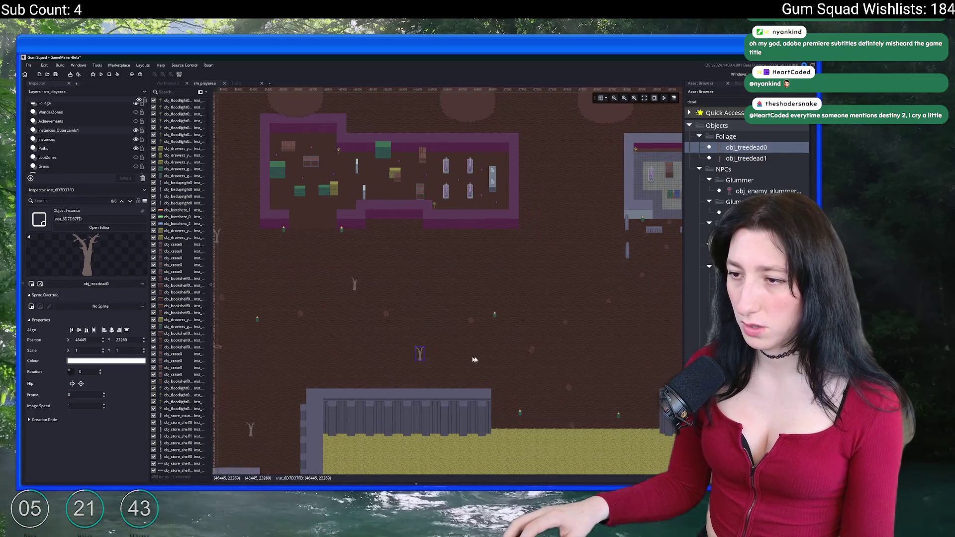
alt+click(563, 356)
scroll(563, 357, right, 2)
click(746, 158)
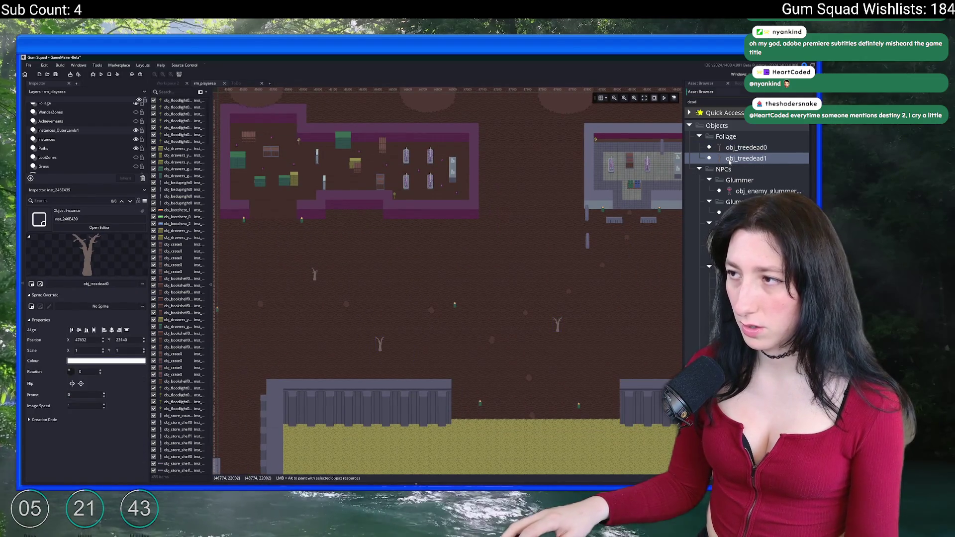
alt+click(572, 236)
Add three more dead trees below, right of and left of the building
scroll(545, 241, left, 2)
scroll(546, 241, down, 5)
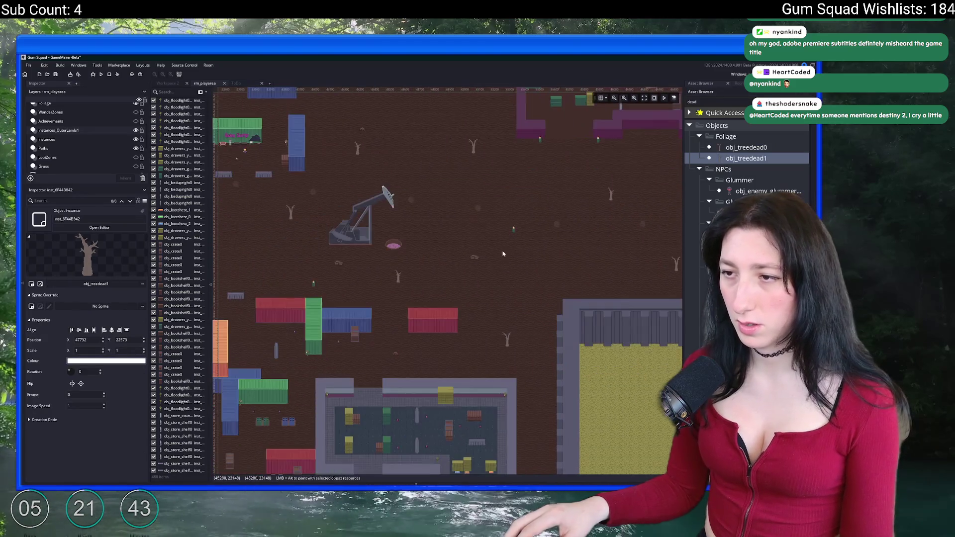
scroll(508, 256, up, 2)
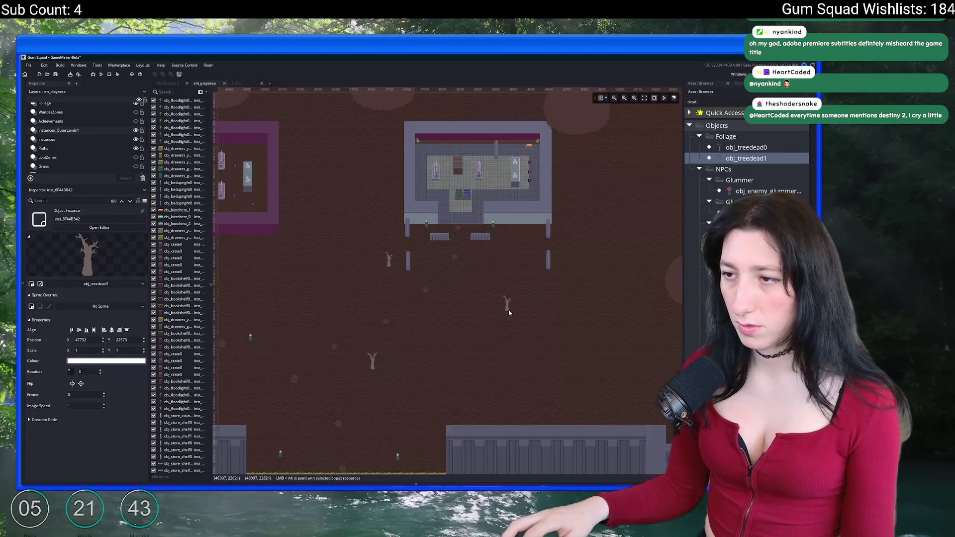
alt+click(508, 304)
click(746, 147)
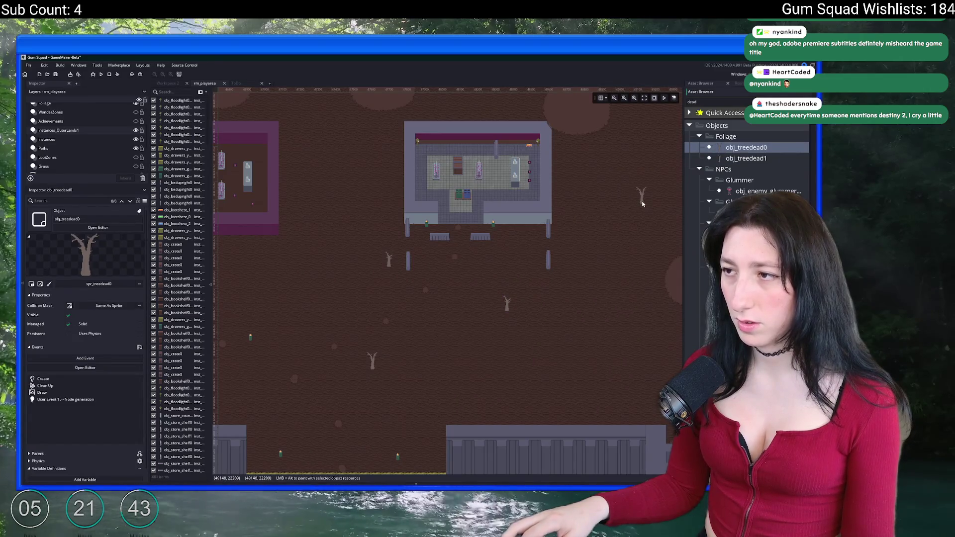
alt+click(616, 222)
alt+click(338, 164)
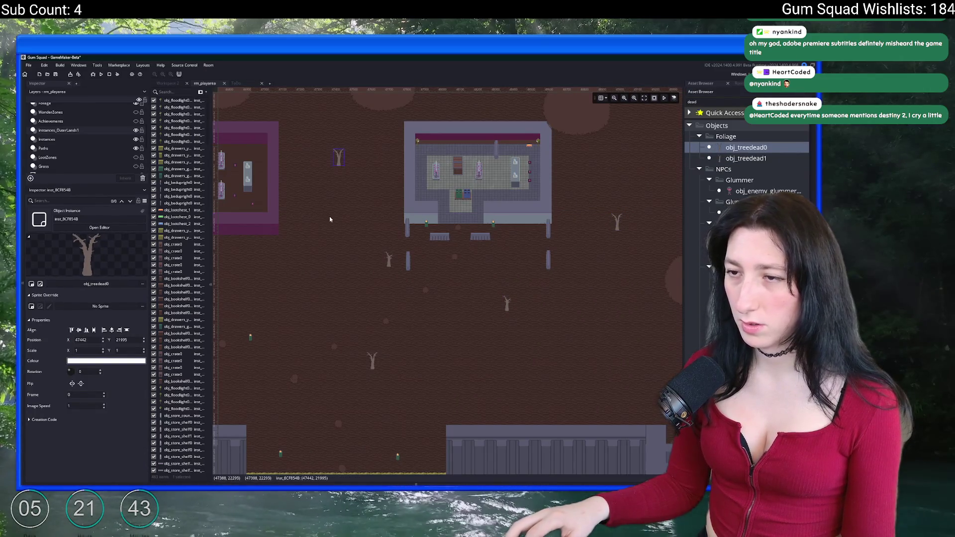
drag(330, 216, 407, 209)
scroll(407, 210, down, 2)
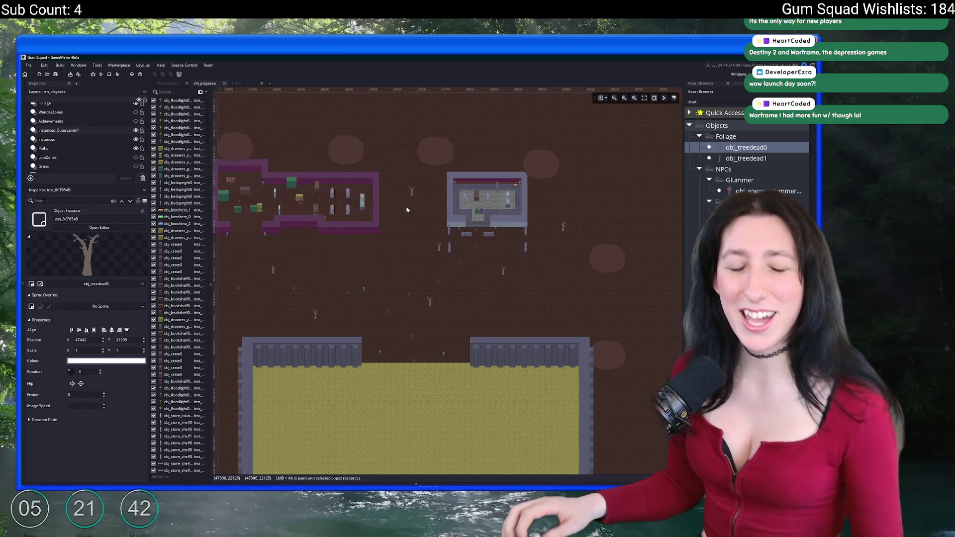
key(super)
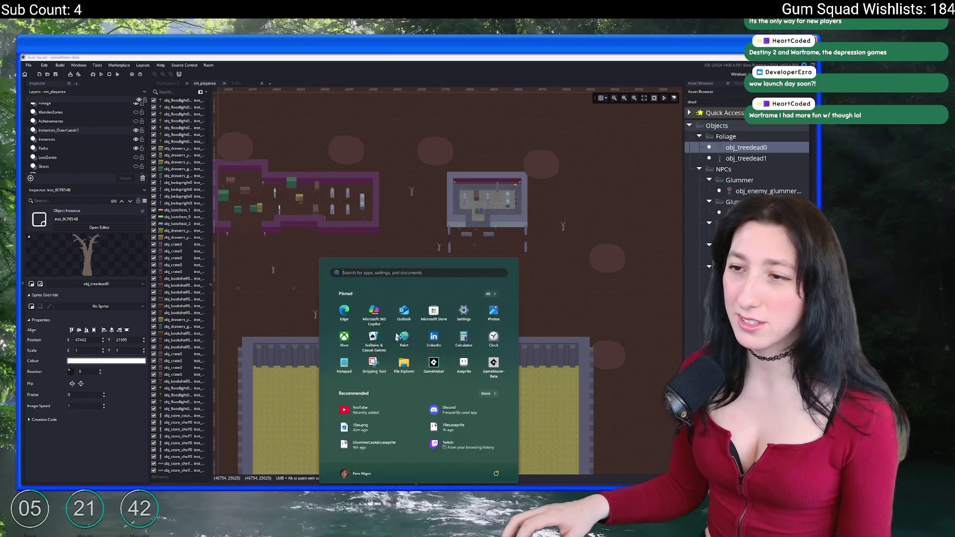
text(steam)
key(Return)
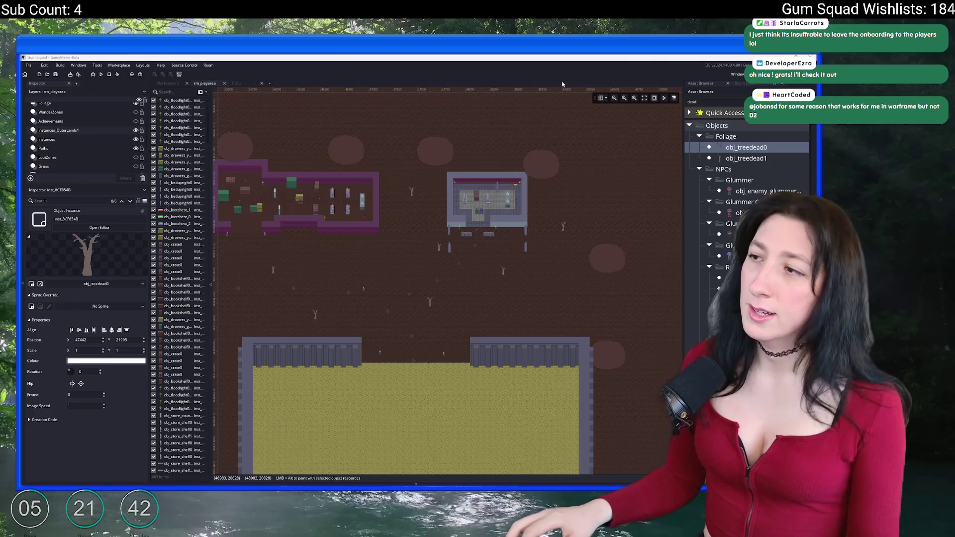
click(526, 235)
Place two more obj_treedead0 dead trees on the dirt ground
scroll(501, 223, down, 3)
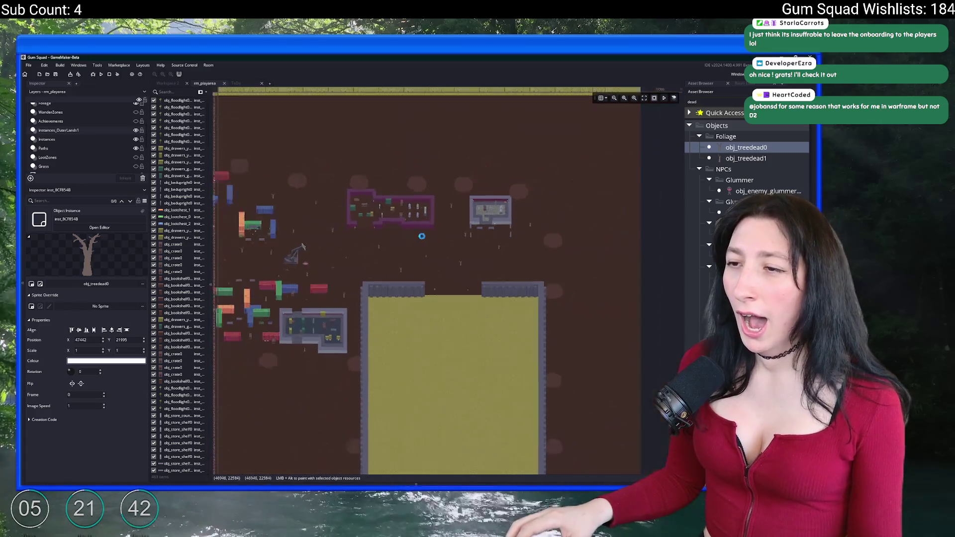
scroll(422, 236, up, 4)
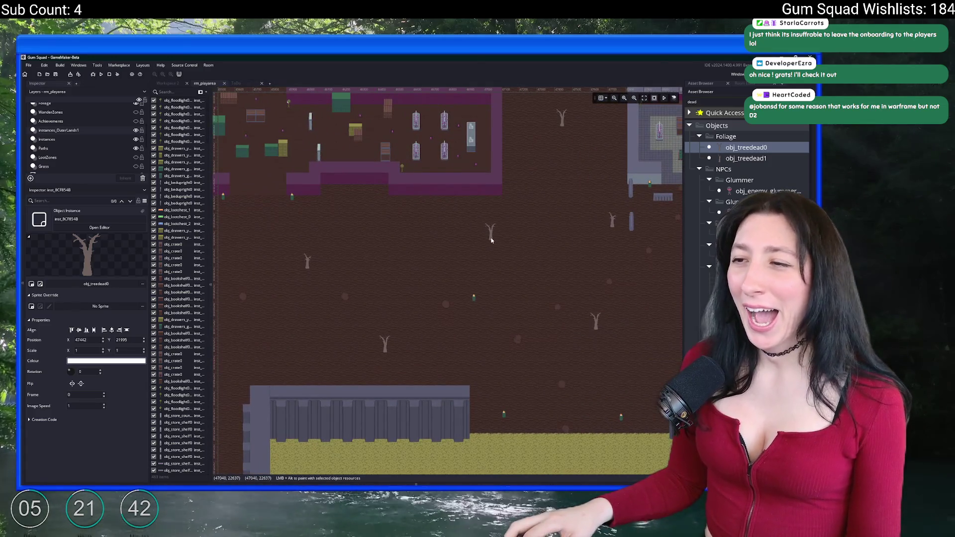
alt+click(491, 240)
scroll(449, 269, down, 3)
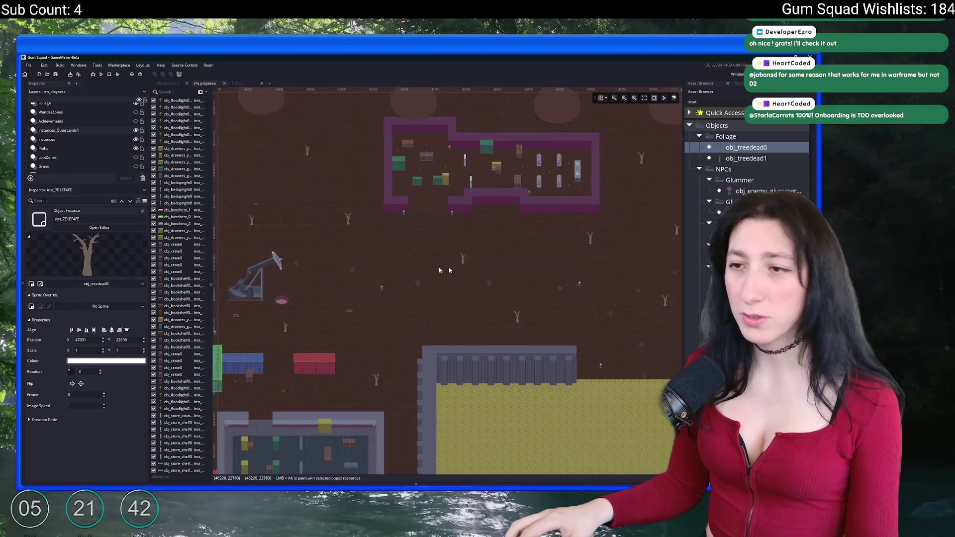
scroll(449, 269, down, 2)
scroll(384, 308, up, 3)
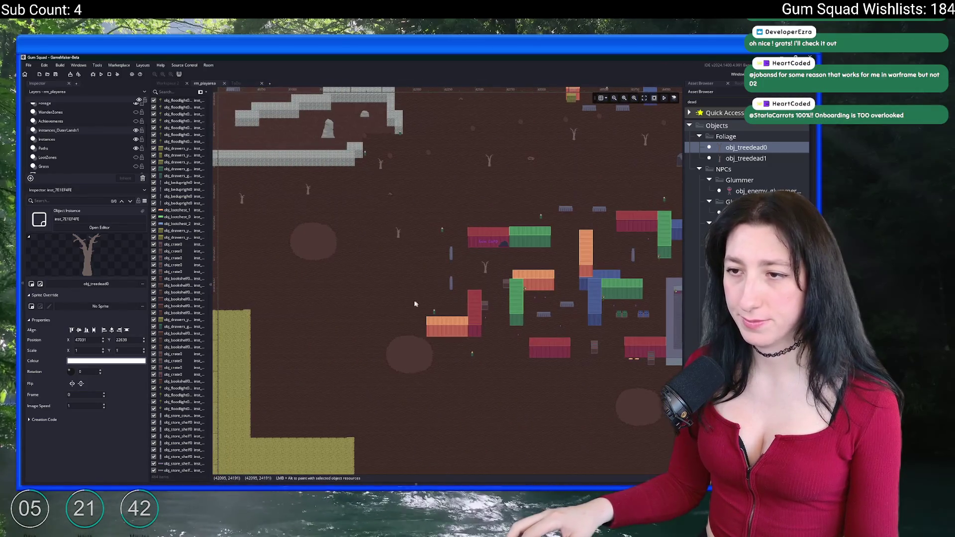
alt+click(402, 297)
scroll(304, 324, down, 2)
scroll(365, 282, up, 2)
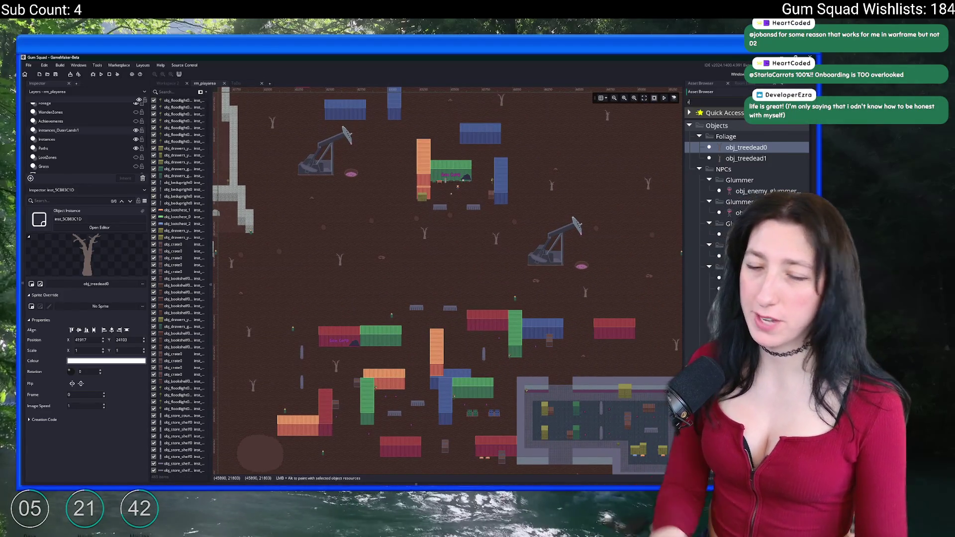
Search for 'rock' and place obj_rock_dirt0 and obj_rock_dirt1 rocks near the oil pump
text(ock)
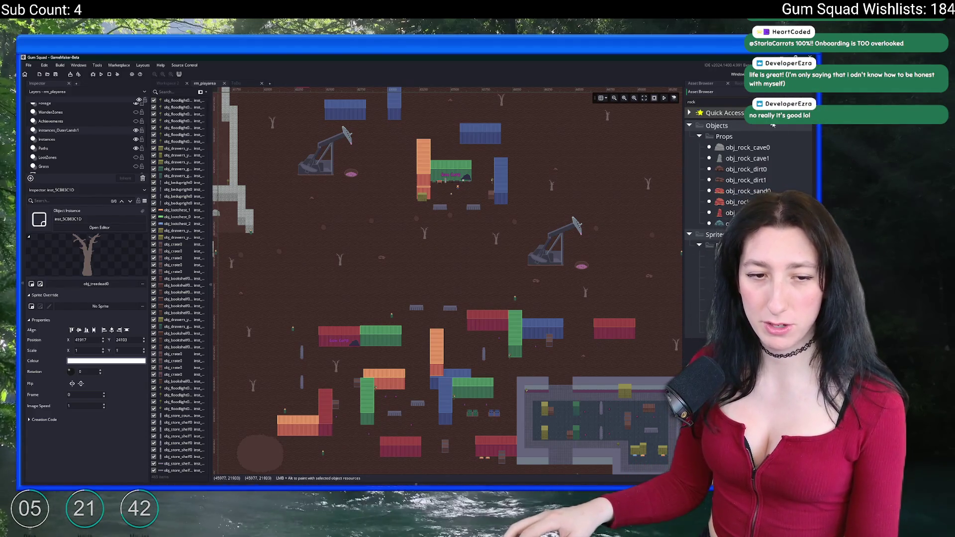
click(790, 171)
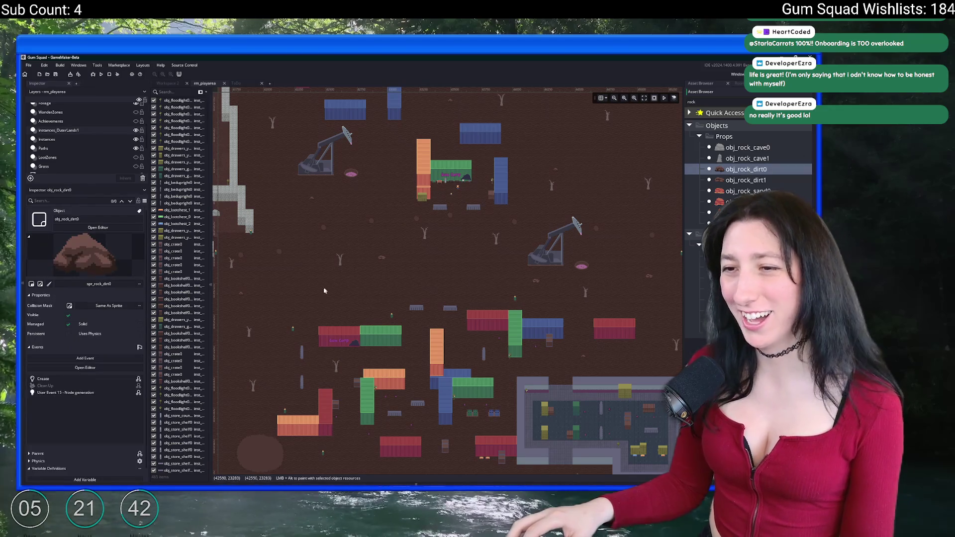
alt+click(348, 301)
click(761, 180)
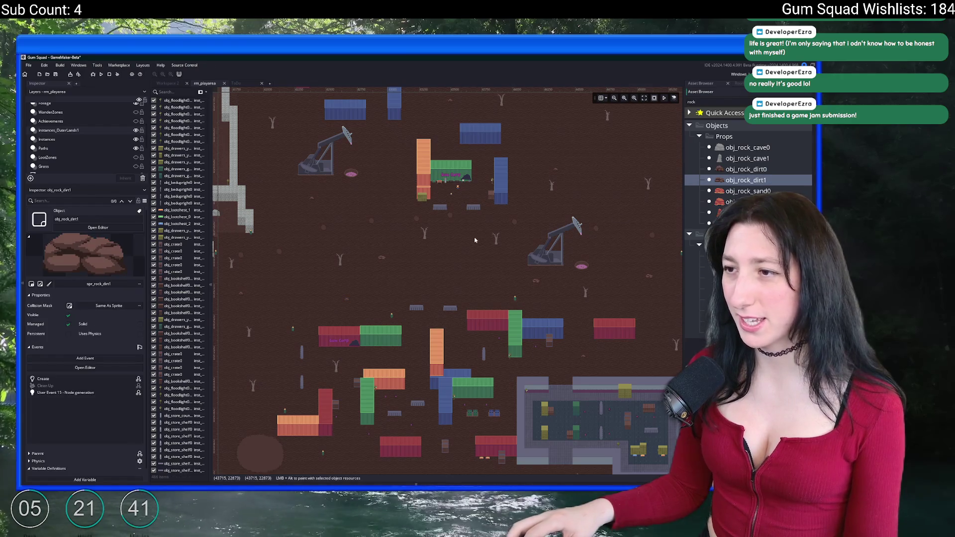
alt+click(398, 248)
drag(397, 249, 415, 248)
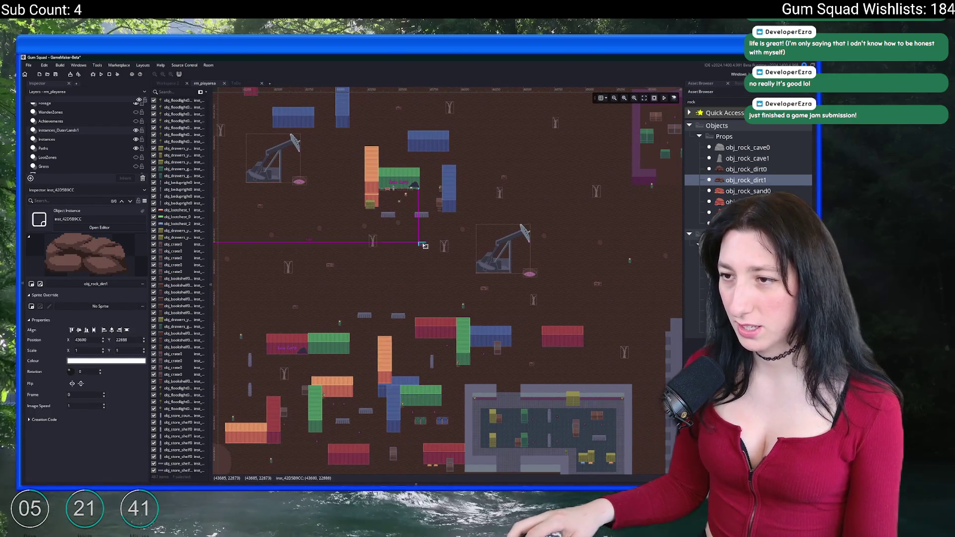
Place three more obj_rock_dirt0 rocks around the building
click(739, 170)
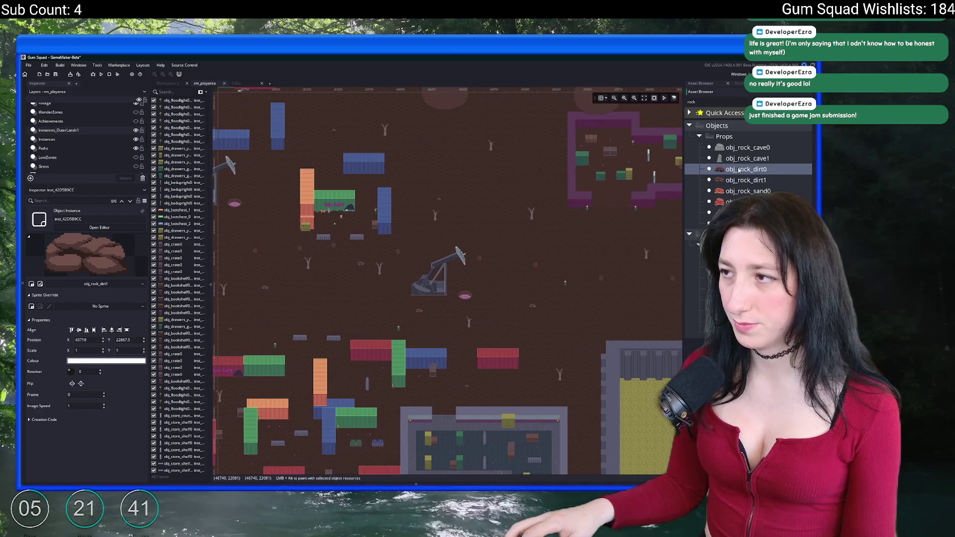
alt+click(520, 244)
alt+click(478, 199)
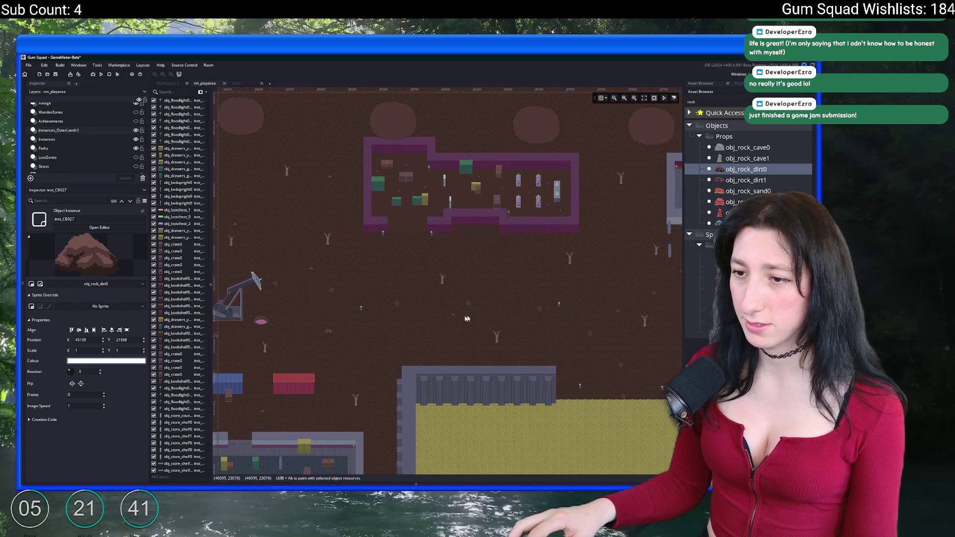
alt+click(464, 287)
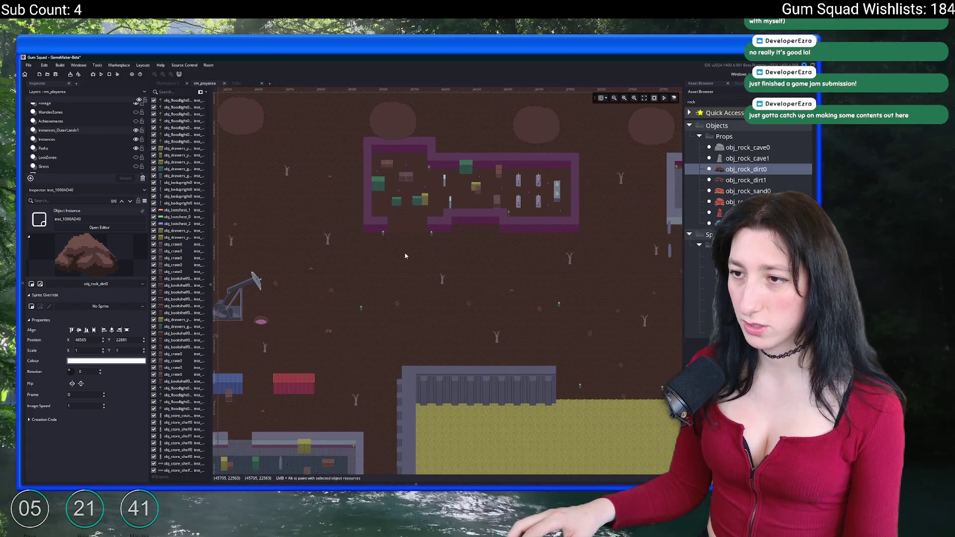
scroll(398, 208, up, 3)
scroll(113, 162, down, 3)
scroll(114, 161, up, 2)
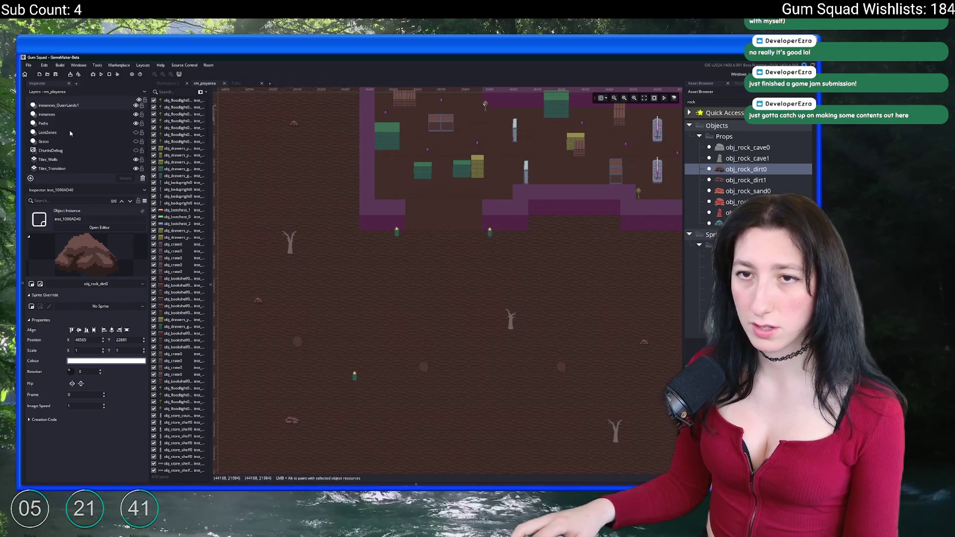
Switch to the Paths layer and select a path node on the ground
click(60, 123)
click(424, 366)
scroll(426, 368, down, 5)
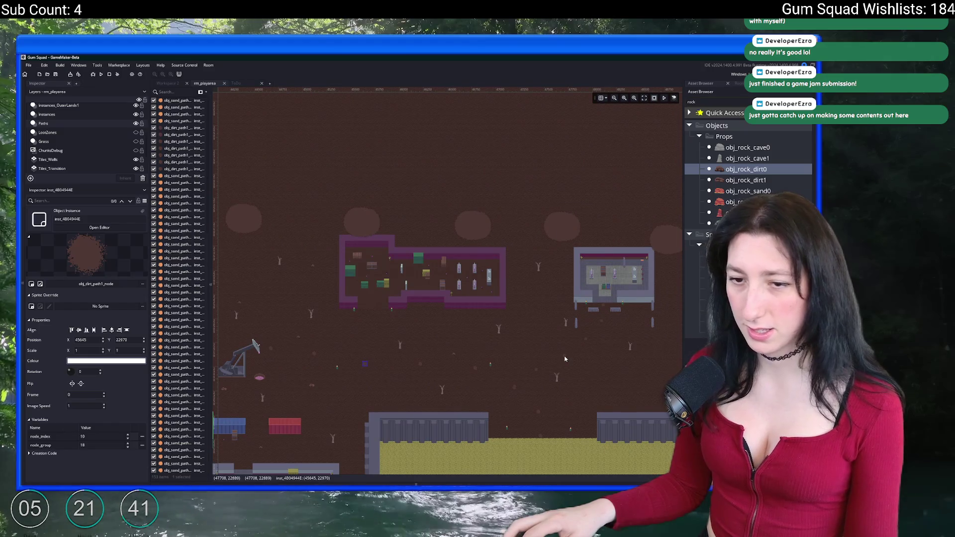
Duplicate the dirt path node below the building and move the copy down-left
click(564, 359)
scroll(388, 360, up, 1)
scroll(389, 357, up, 2)
click(341, 367)
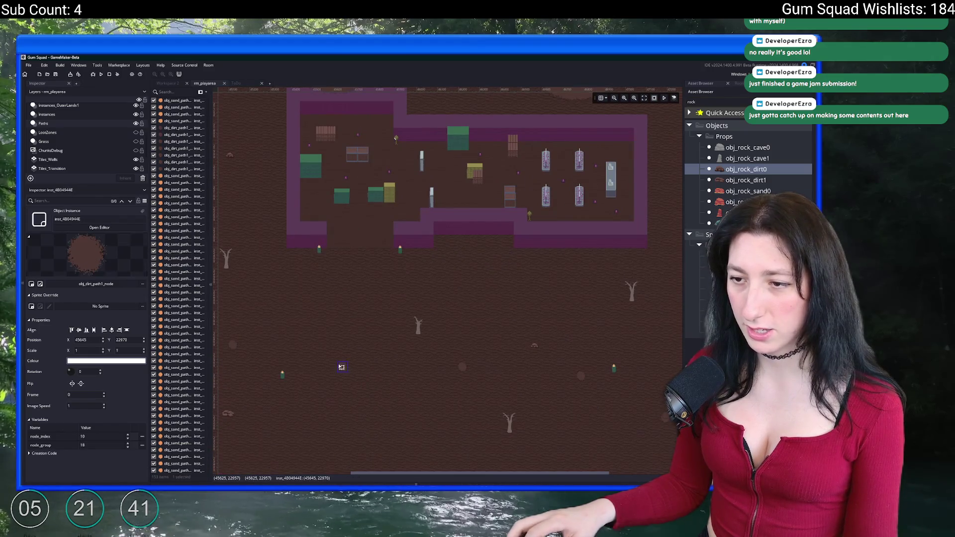
key(ctrl+v)
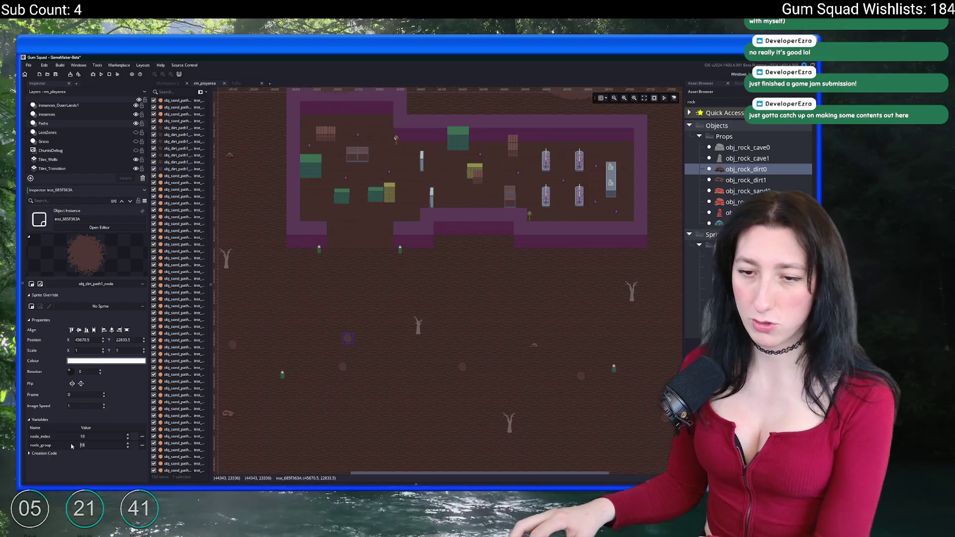
scroll(352, 367, up, 2)
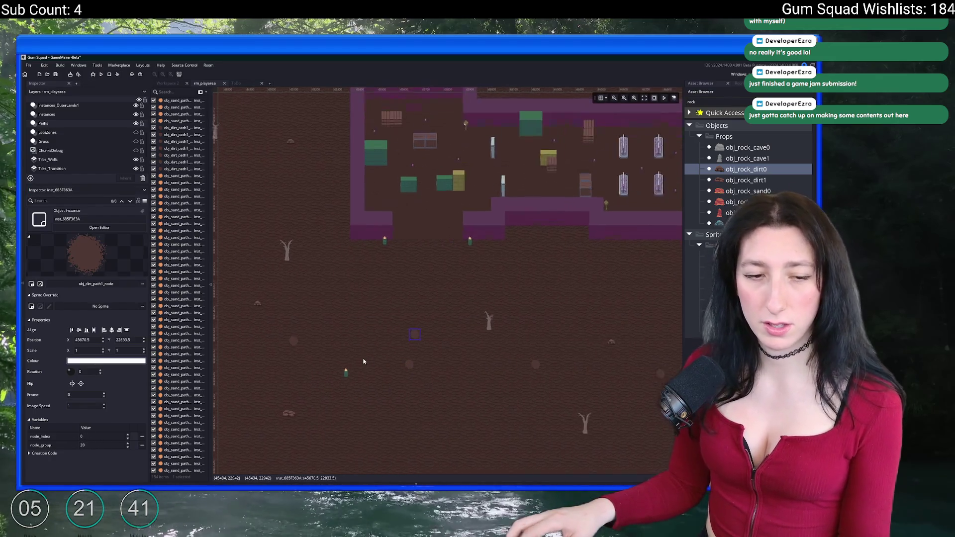
scroll(390, 372, up, 3)
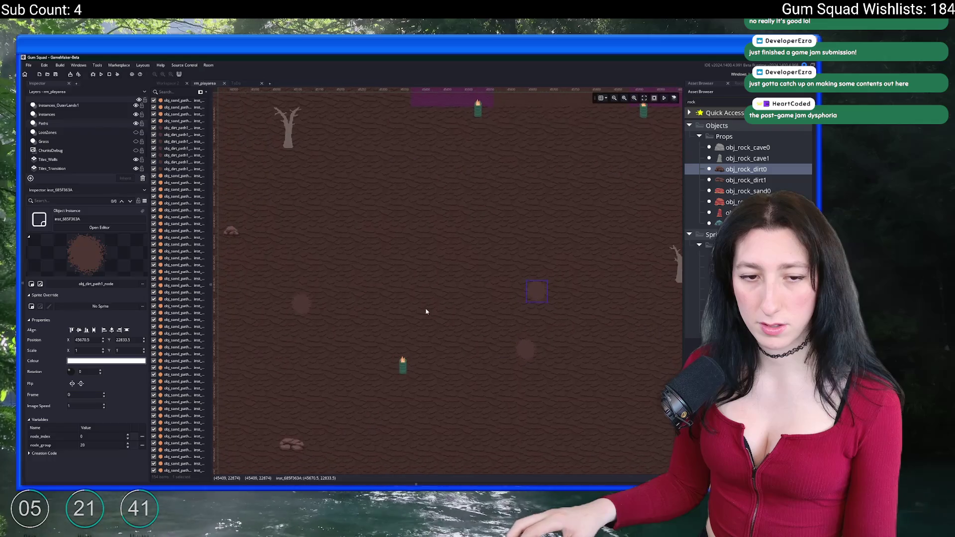
drag(563, 302, 553, 359)
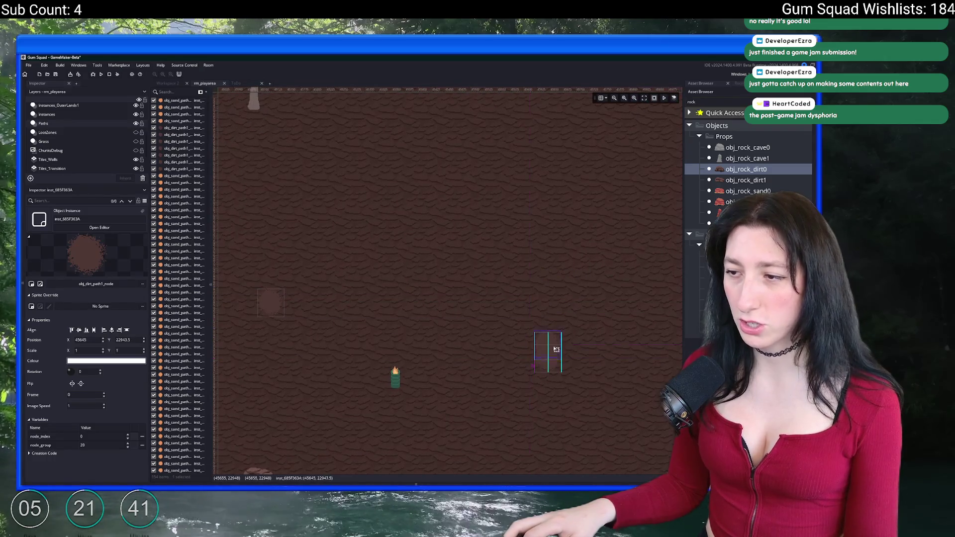
Duplicate the path node again and move the copy up toward the torches
key(ctrl+d)
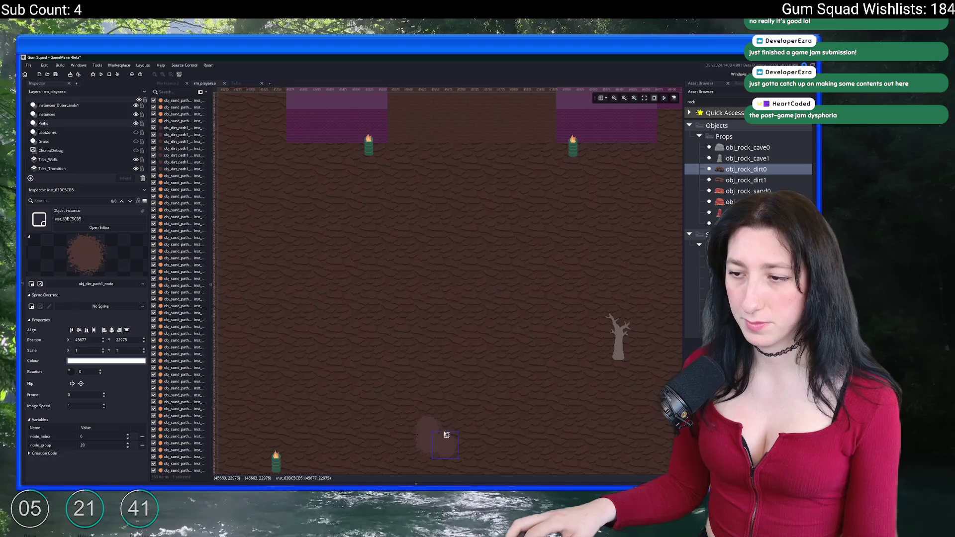
drag(446, 435, 469, 271)
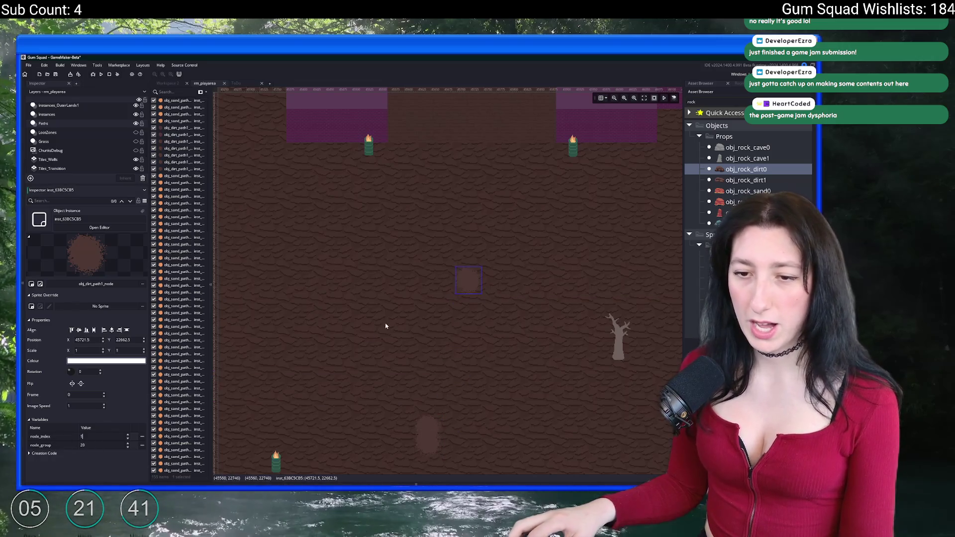
drag(407, 281, 360, 353)
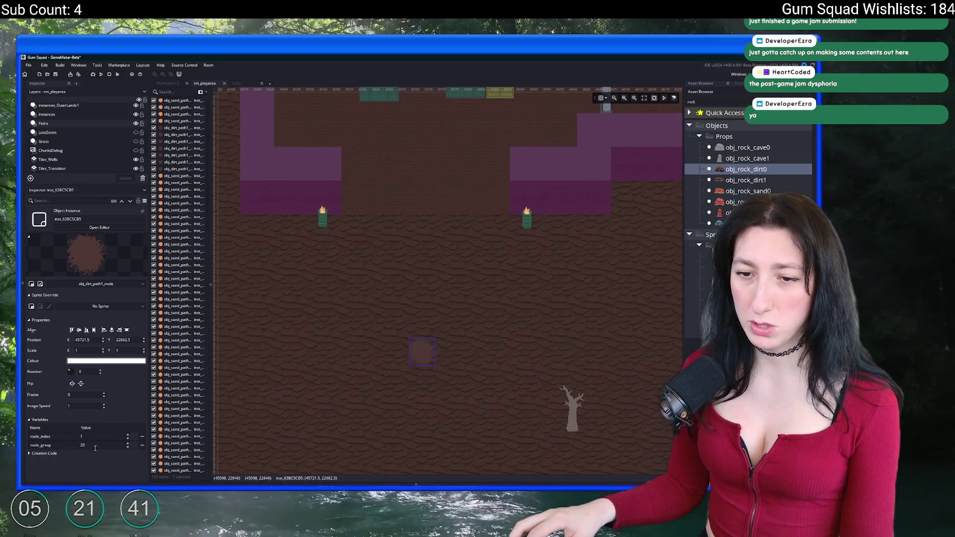